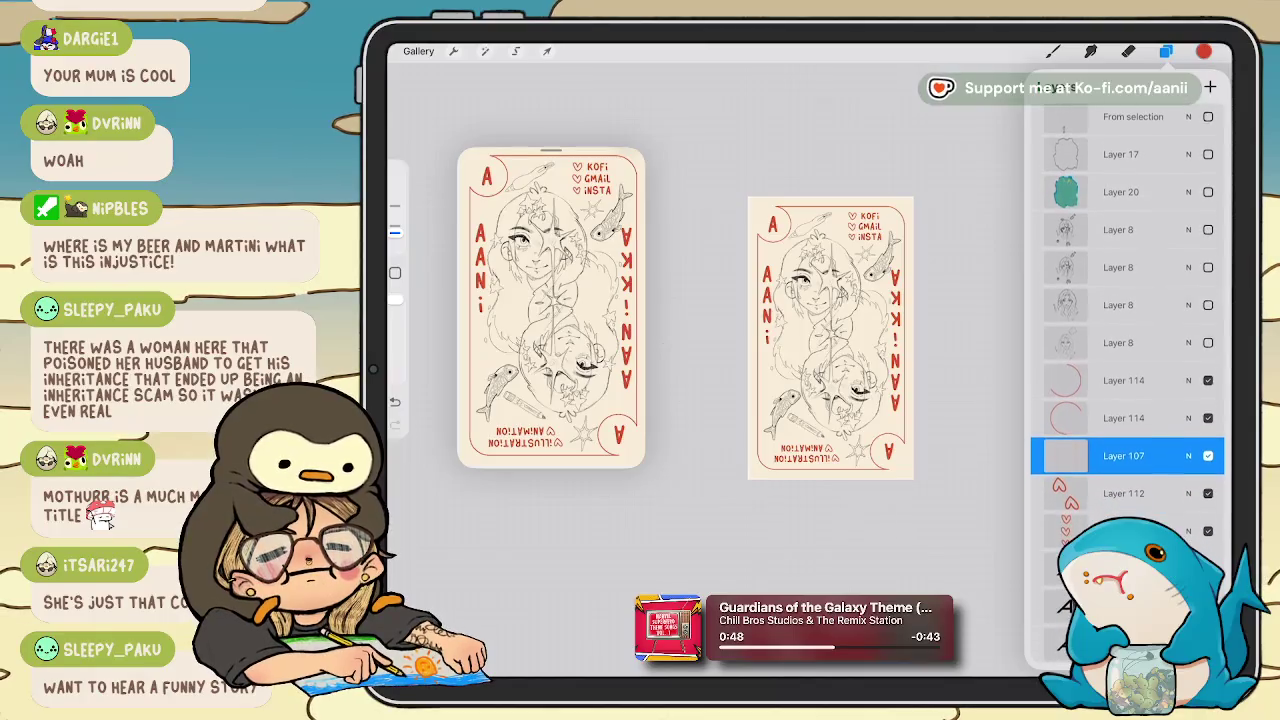
Hide Layers 107 and 114, show the alternate red corner-circle layer, and collapse the New group.
{"action": "left_click", "coordinate": [1208, 456]}
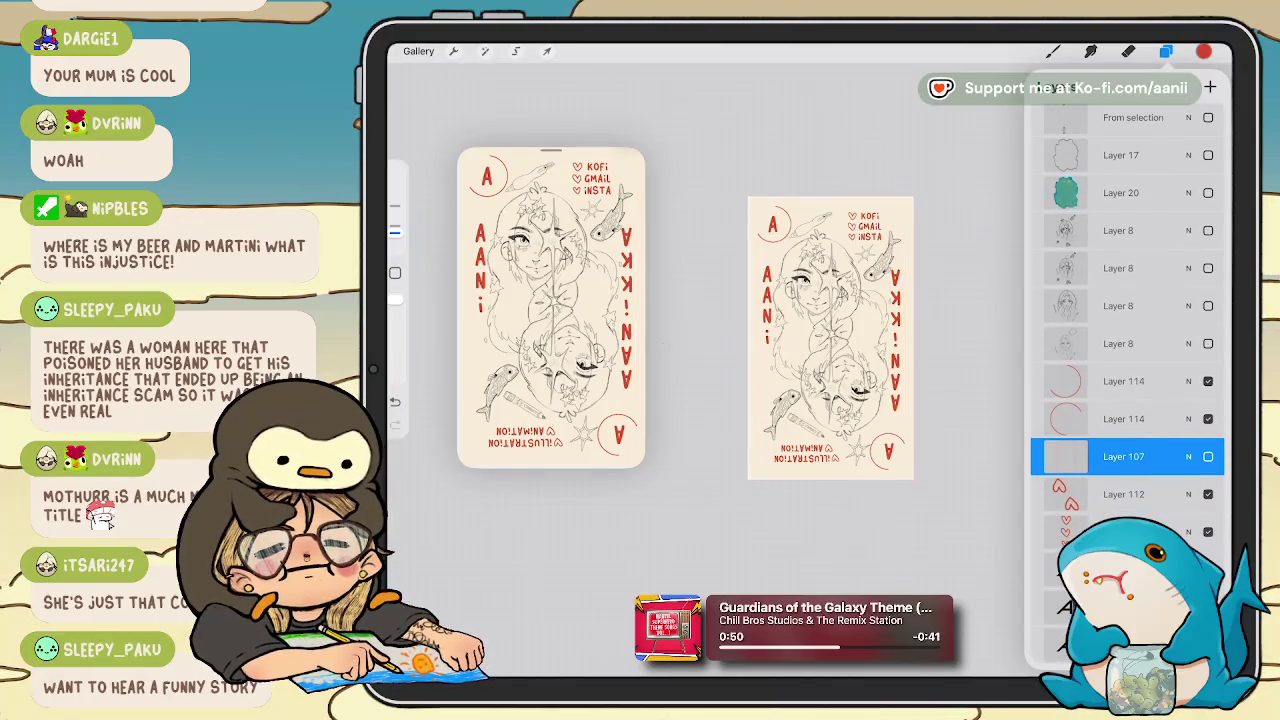
{"action": "scroll", "coordinate": [1128, 380], "scroll_direction": "up", "scroll_amount": 3}
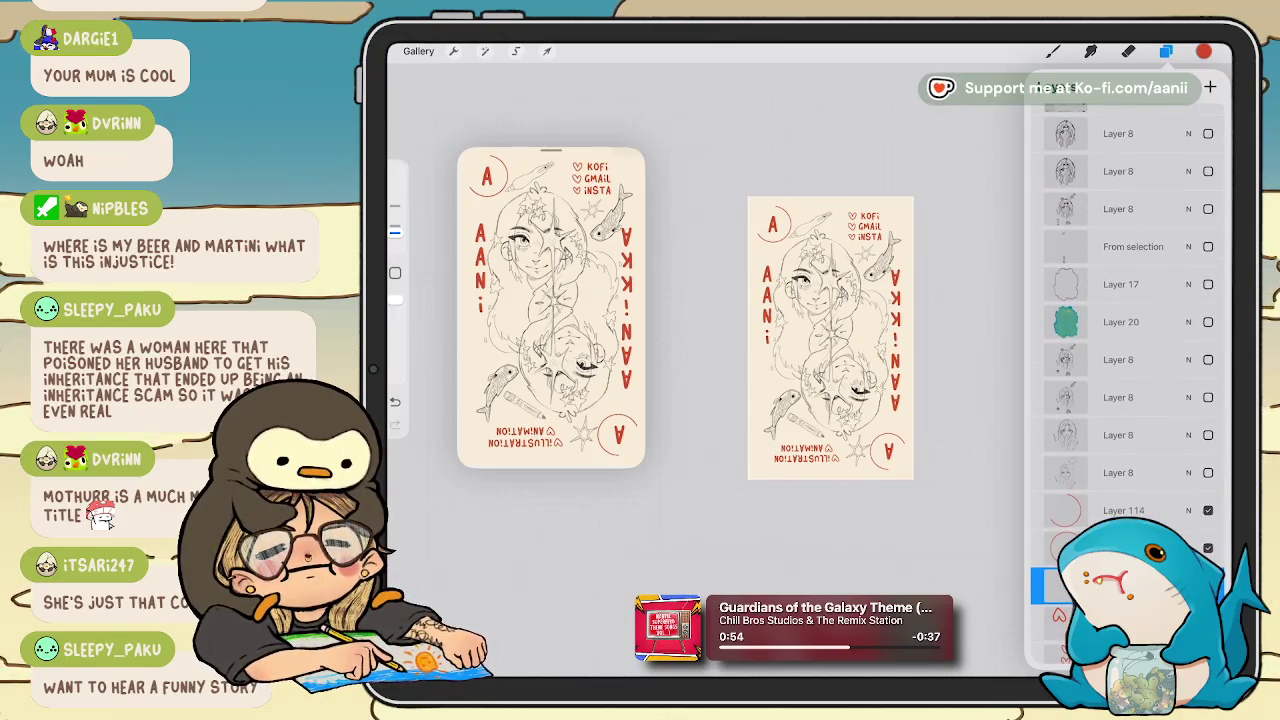
{"action": "left_click", "coordinate": [1208, 510]}
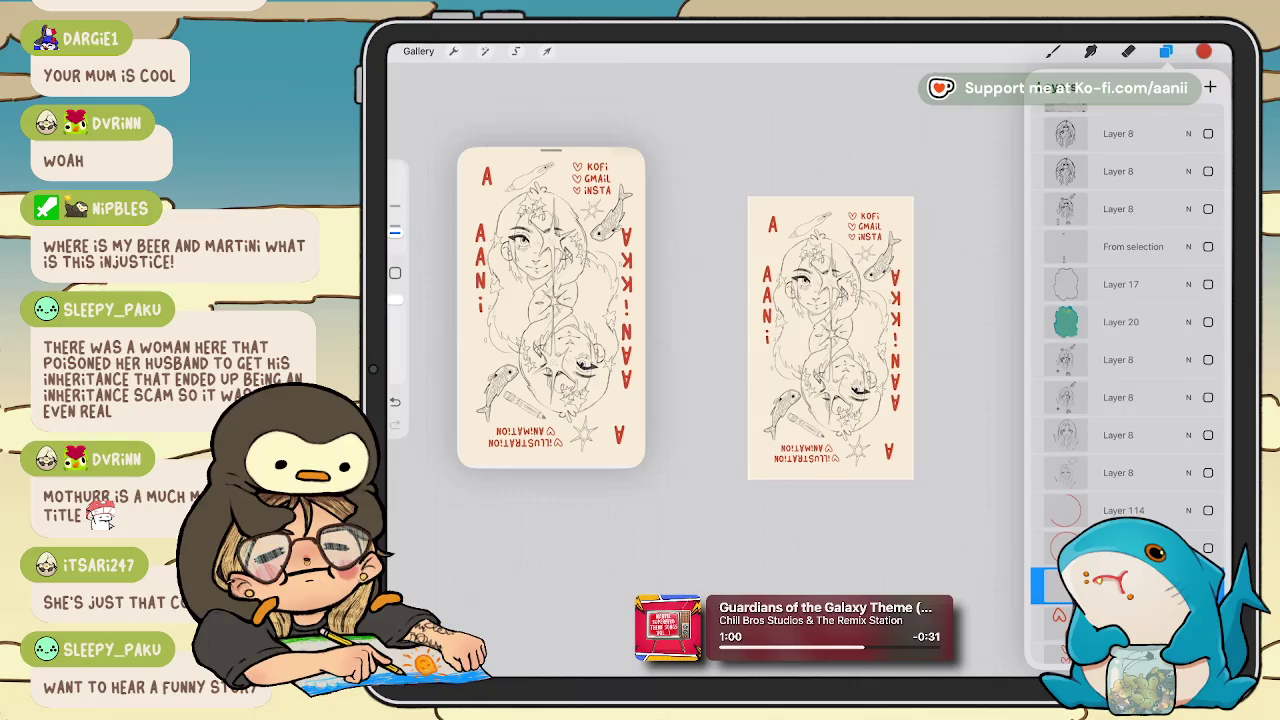
{"action": "left_click", "coordinate": [1208, 548]}
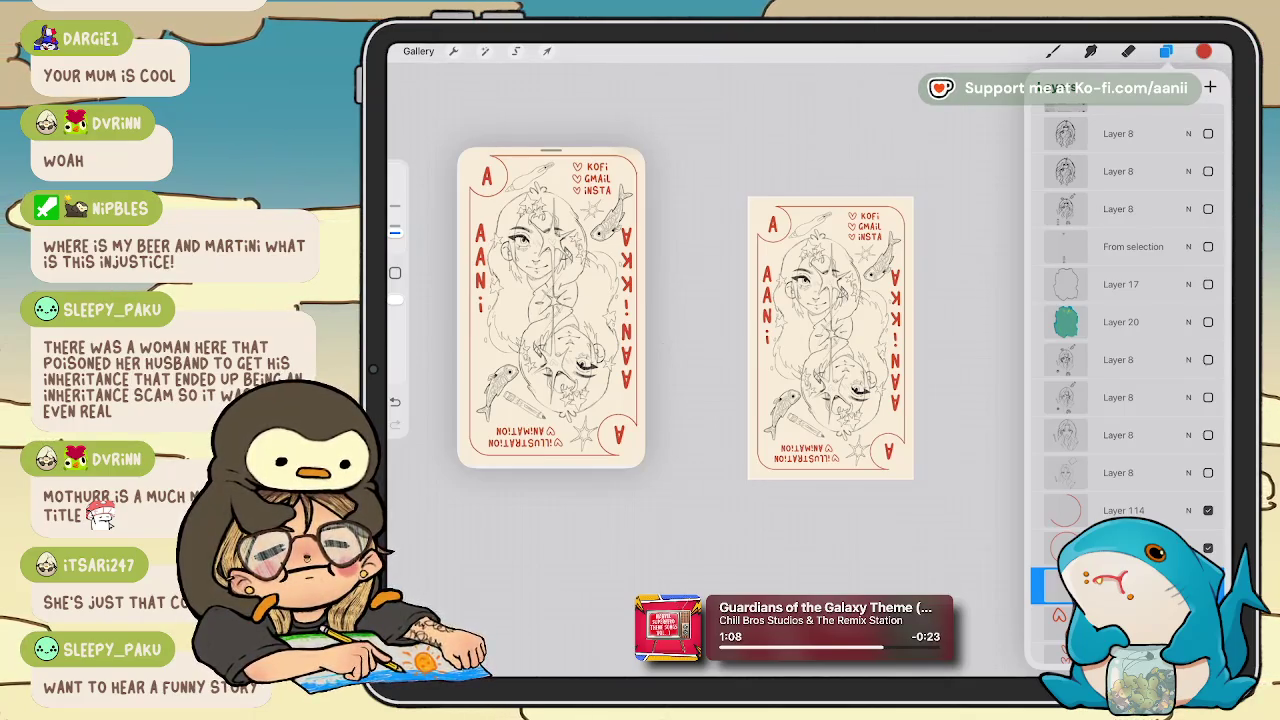
{"action": "scroll", "coordinate": [1128, 380], "scroll_direction": "down", "scroll_amount": 10}
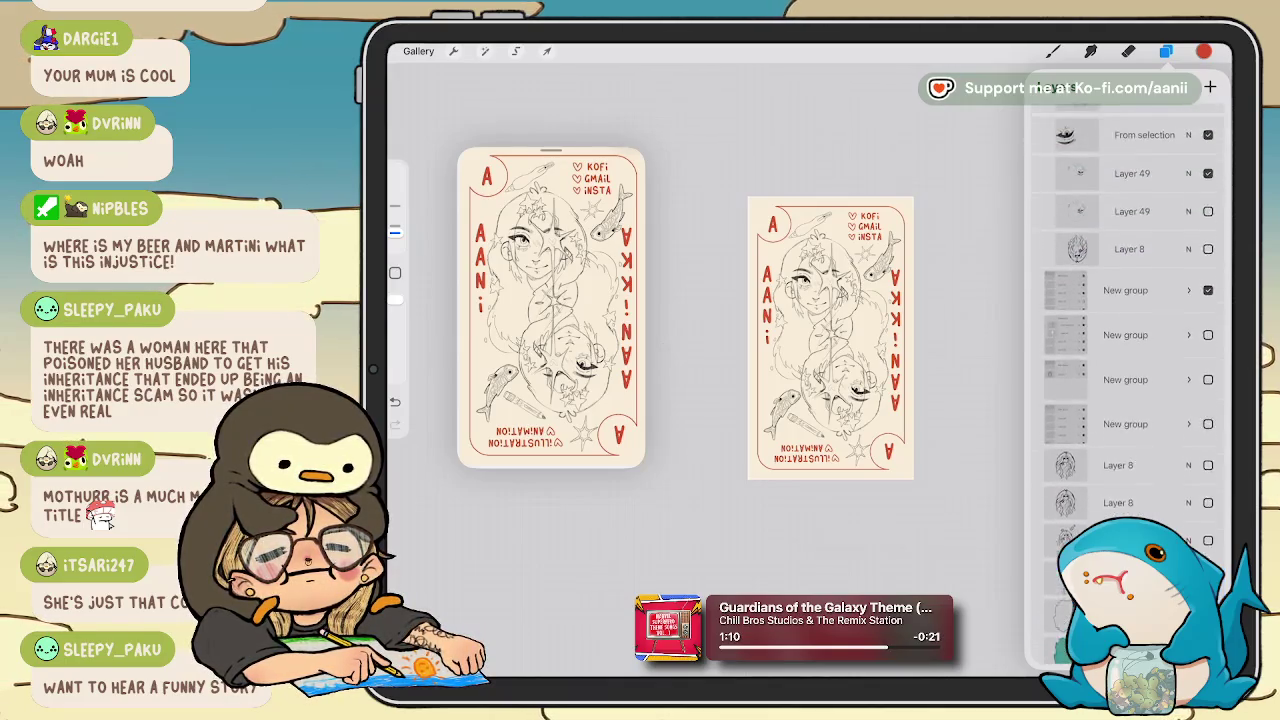
{"action": "scroll", "coordinate": [1128, 380], "scroll_direction": "up", "scroll_amount": 5}
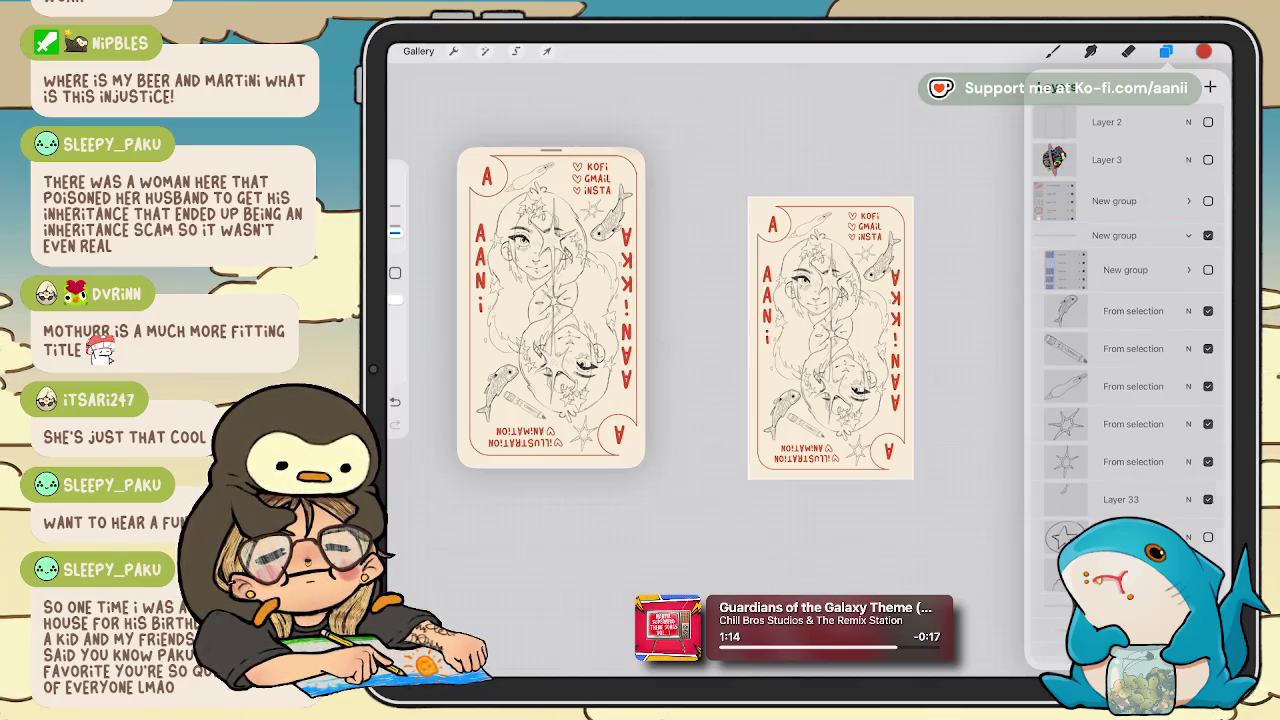
{"action": "left_click", "coordinate": [1188, 235]}
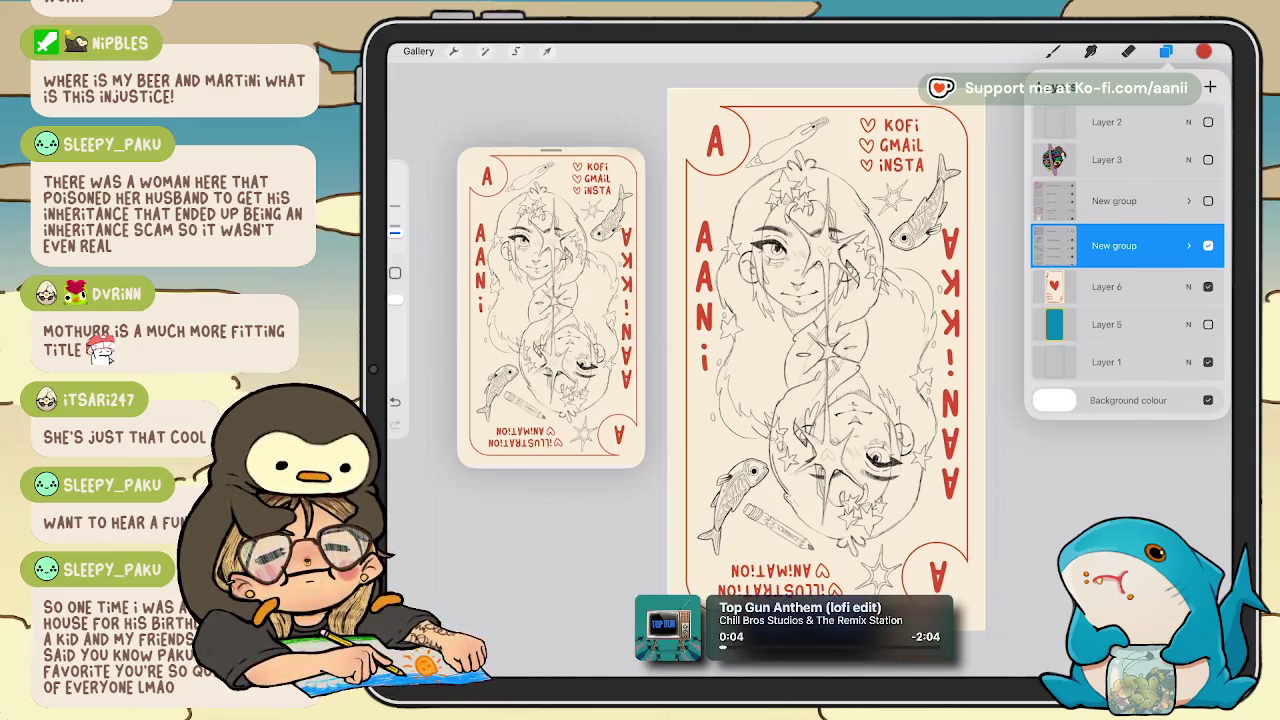
Turn on the card-back New group to reveal the red back with its 'QR CODE?' placeholder.
{"action": "left_click", "coordinate": [1208, 200]}
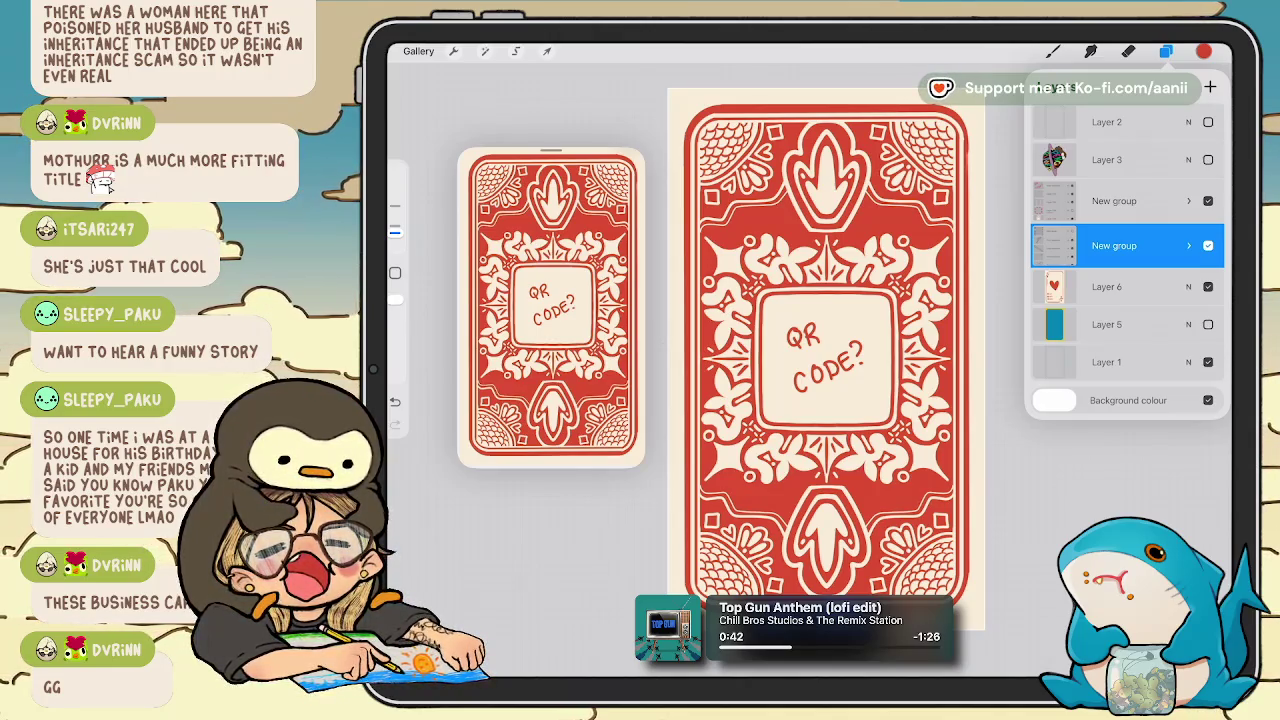
Turn off the card-back New group so the ace-card front sketch shows again.
{"action": "left_click", "coordinate": [1208, 201]}
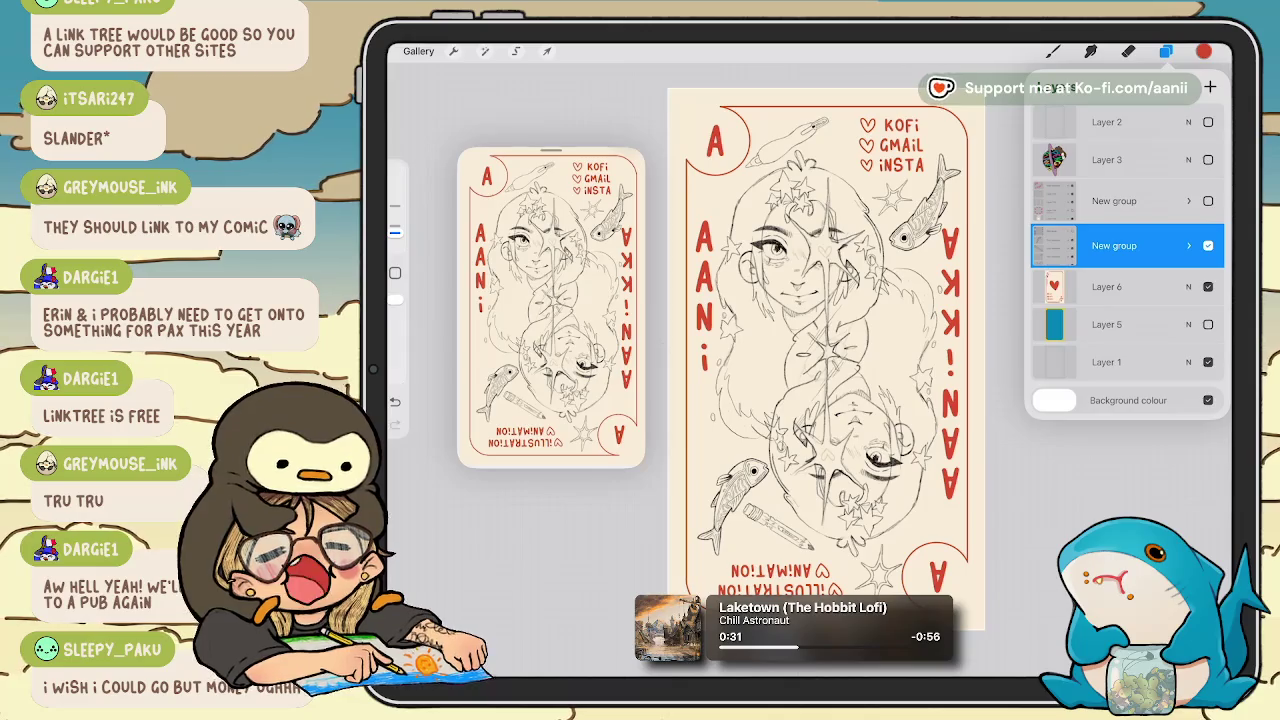
Expand the card-front New group and collapse its inner subgroup.
{"action": "left_click", "coordinate": [1189, 245]}
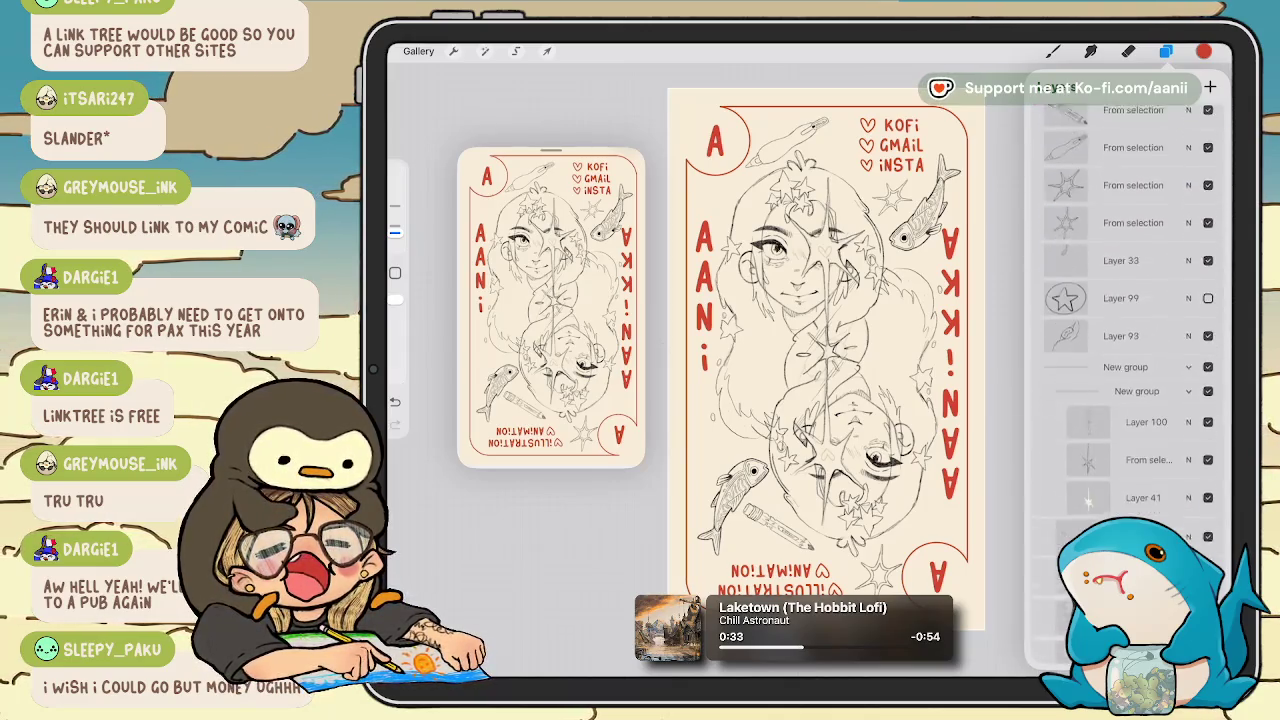
{"action": "scroll", "coordinate": [1130, 380], "scroll_direction": "down", "scroll_amount": 2}
{"action": "scroll", "coordinate": [1130, 380], "scroll_direction": "down", "scroll_amount": 2}
{"action": "scroll", "coordinate": [1130, 380], "scroll_direction": "down", "scroll_amount": 2}
{"action": "scroll", "coordinate": [1130, 380], "scroll_direction": "down", "scroll_amount": 2}
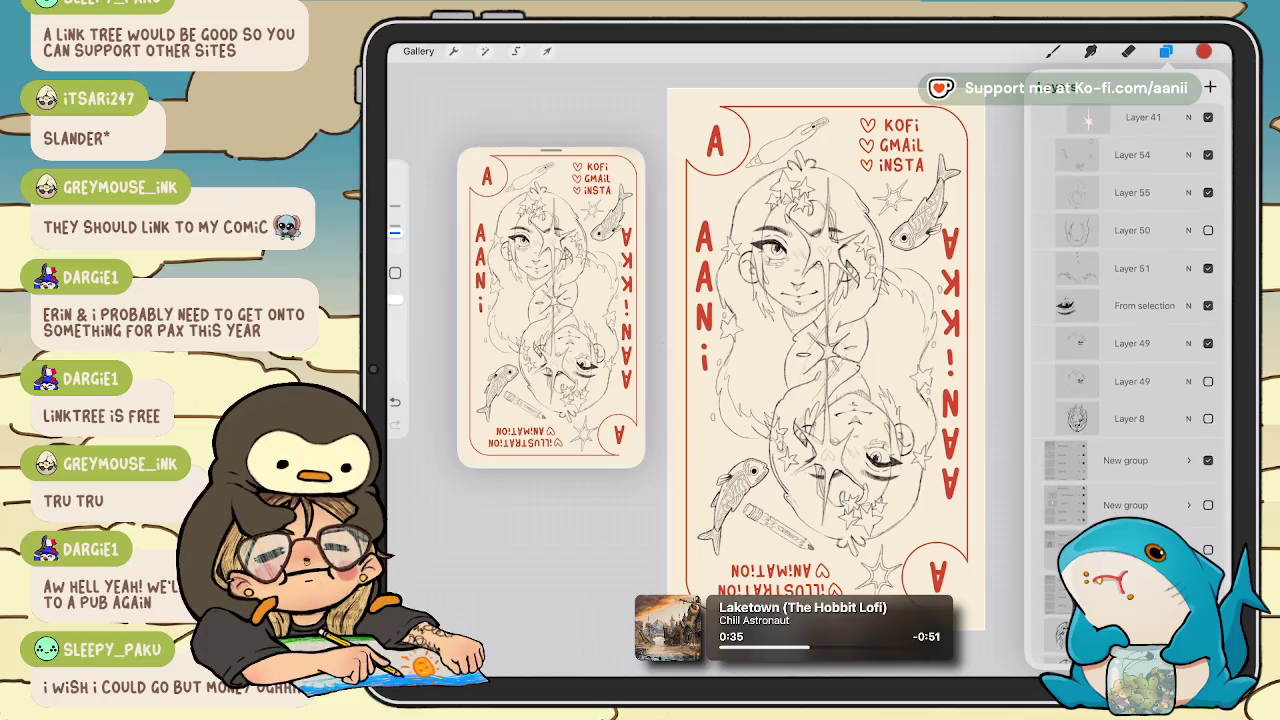
{"action": "scroll", "coordinate": [1130, 300], "scroll_direction": "up", "scroll_amount": 2}
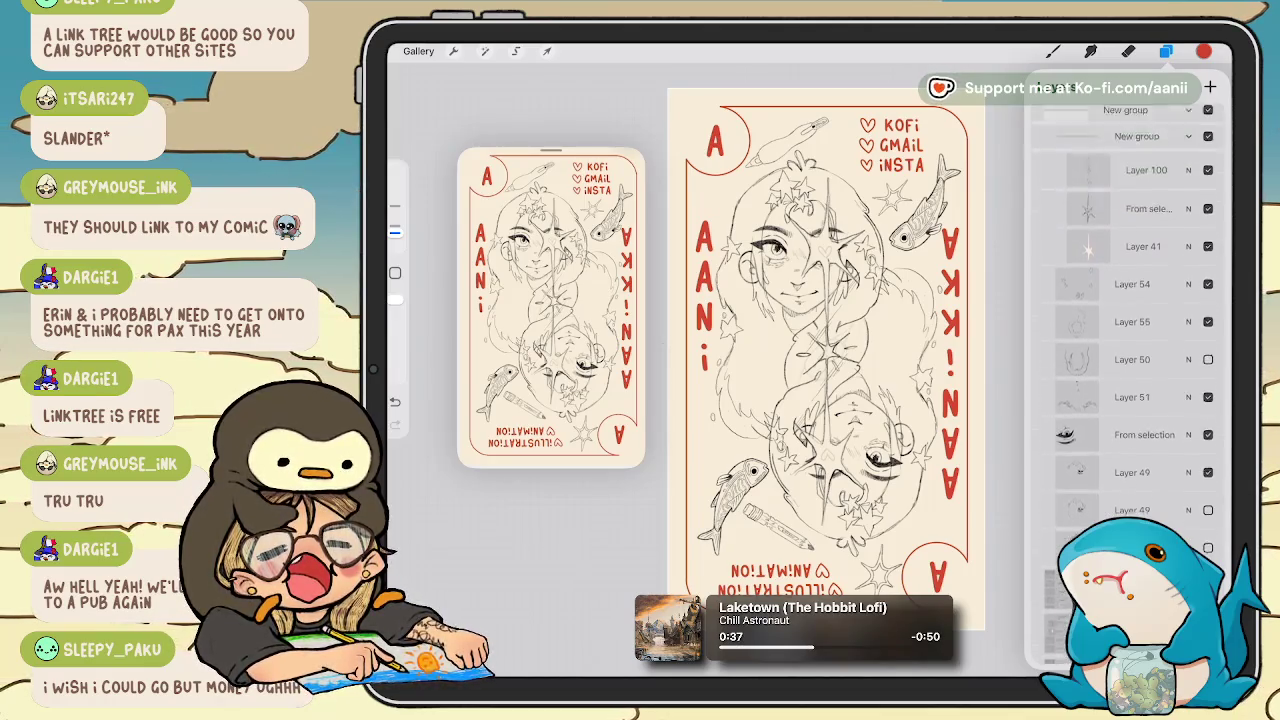
{"action": "scroll", "coordinate": [1130, 350], "scroll_direction": "up", "scroll_amount": 2}
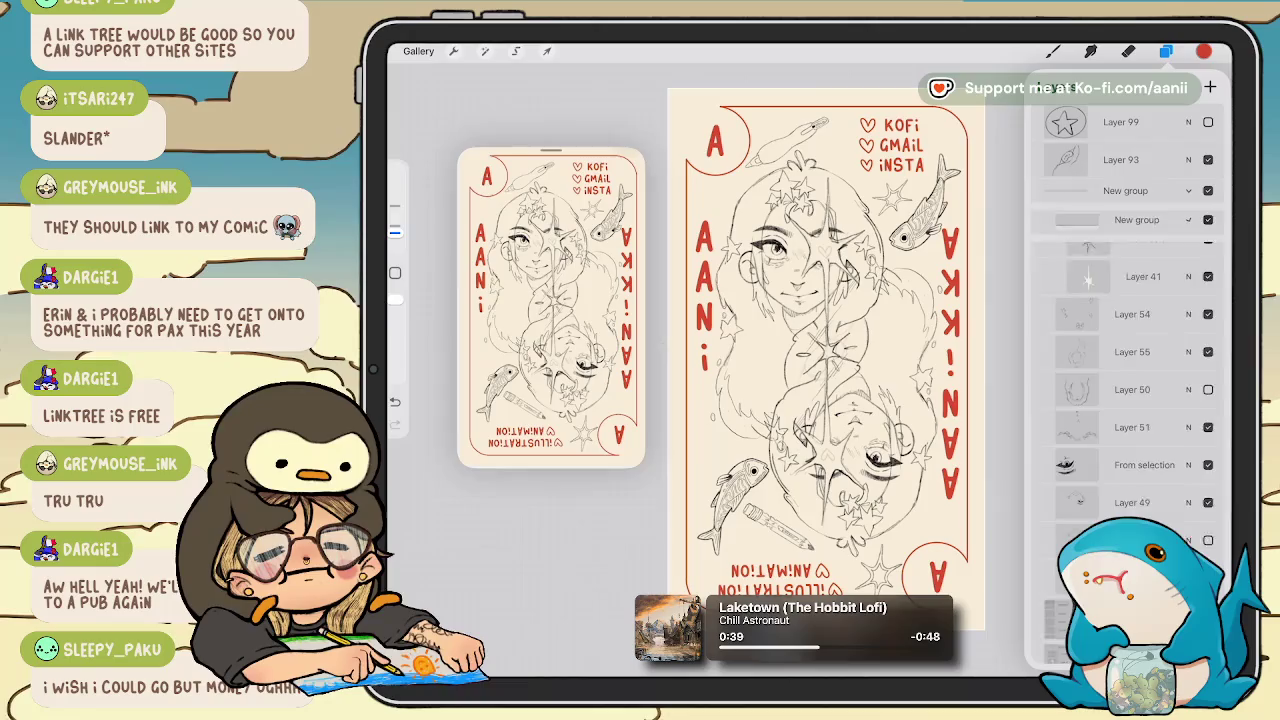
{"action": "left_click", "coordinate": [1188, 214]}
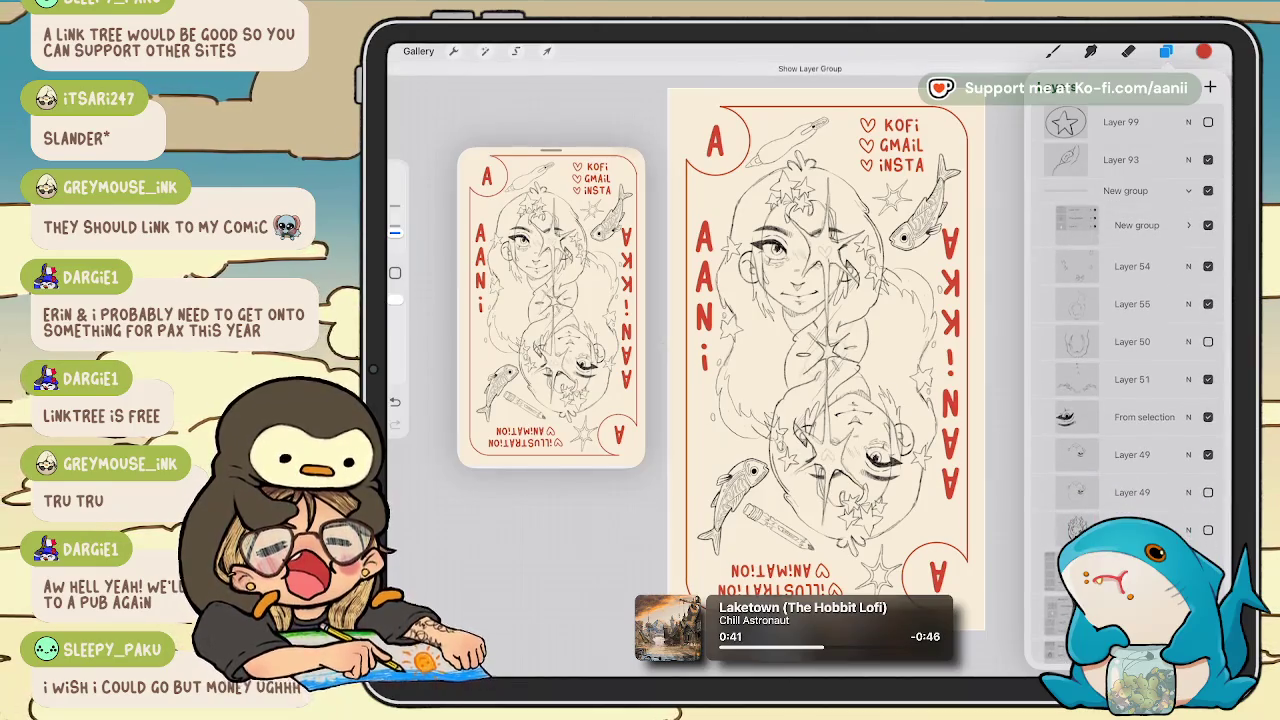
Make the hidden layer visible again and toggle a layer group off and on.
{"action": "left_click", "coordinate": [1208, 568]}
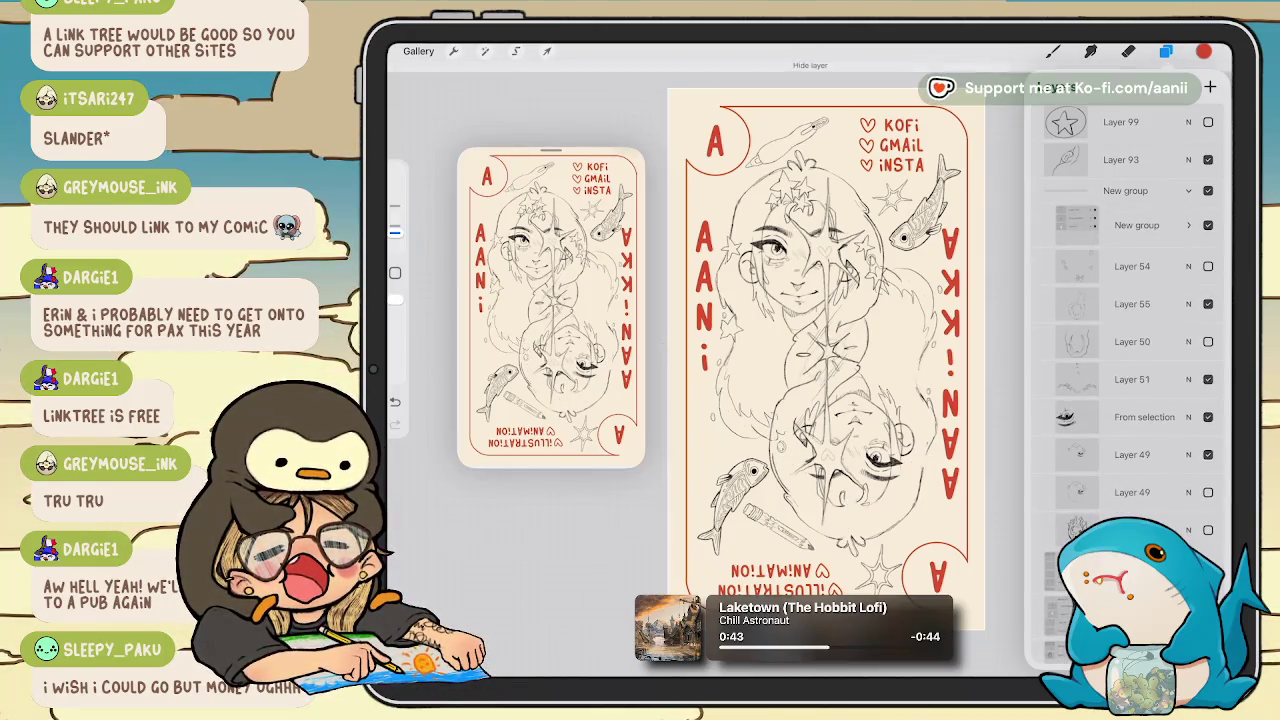
{"action": "scroll", "coordinate": [1125, 300], "scroll_direction": "up", "scroll_amount": 5}
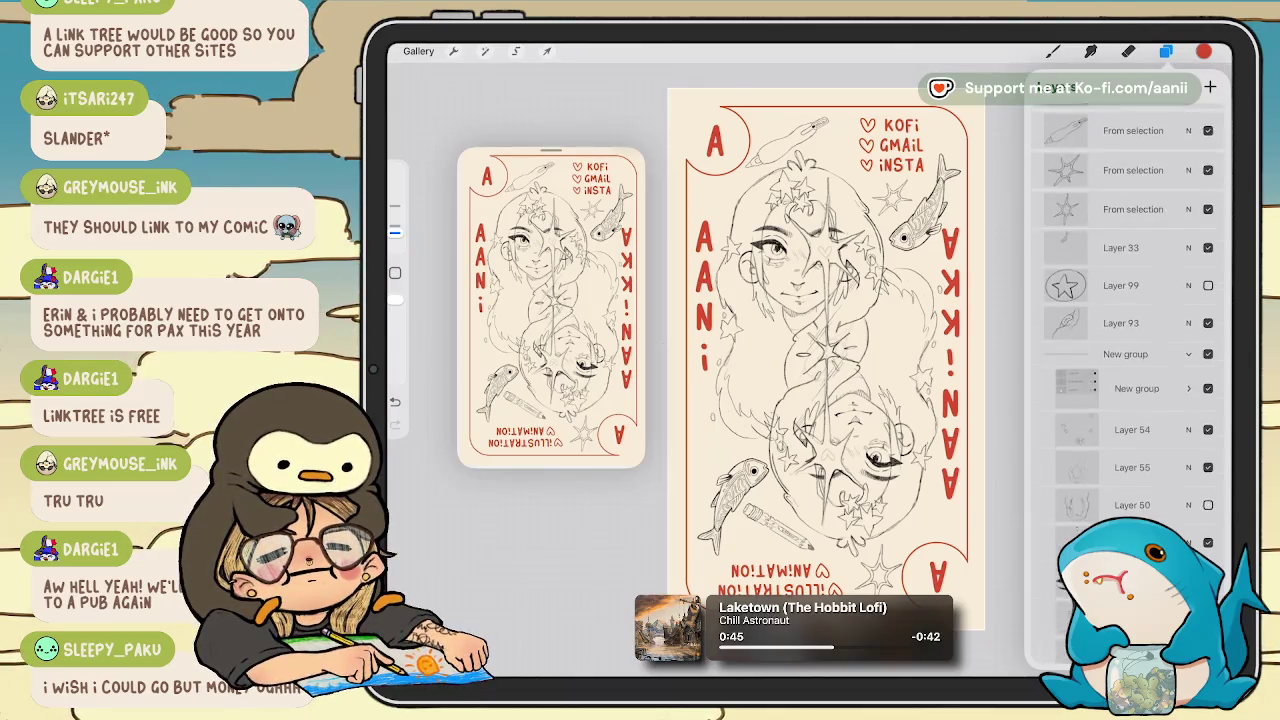
{"action": "scroll", "coordinate": [1125, 300], "scroll_direction": "up", "scroll_amount": 5}
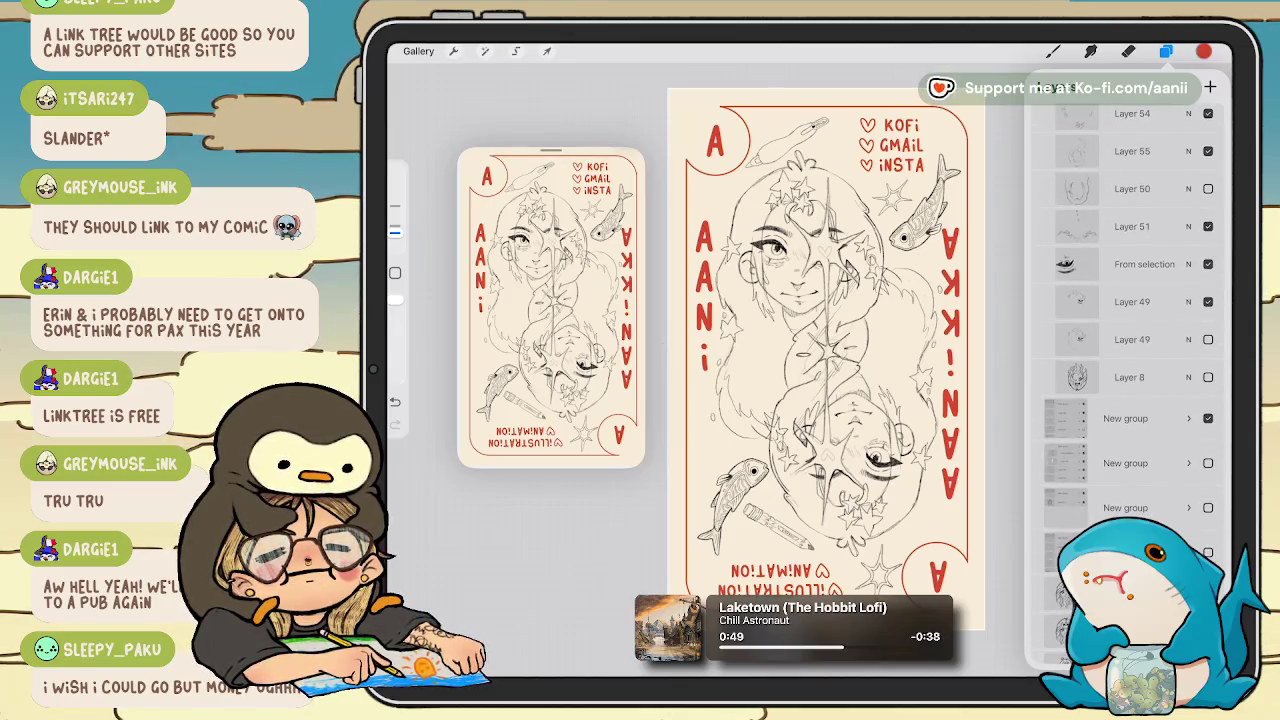
{"action": "left_click", "coordinate": [1208, 418]}
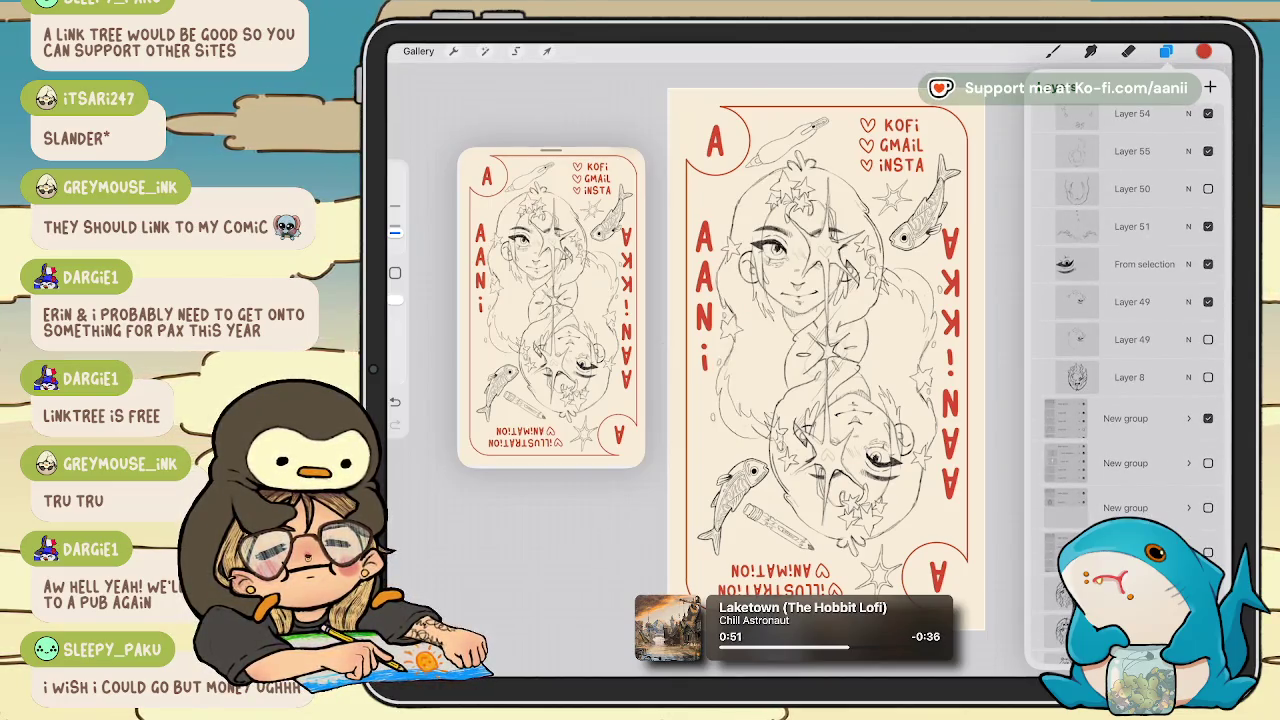
{"action": "scroll", "coordinate": [826, 360], "scroll_direction": "down", "scroll_amount": 2}
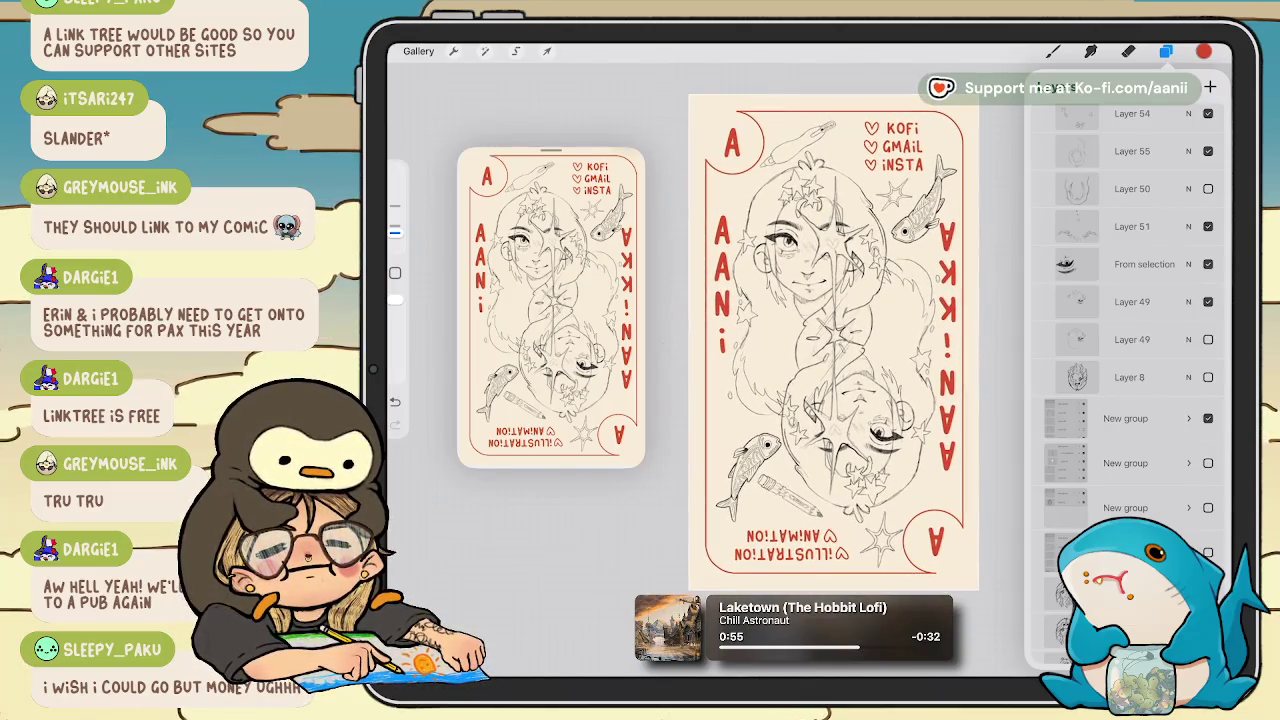
Undo and redo the lower-half group's visibility to compare, ending with the mirrored half shown.
{"action": "scroll", "coordinate": [830, 360], "scroll_direction": "up", "scroll_amount": 3}
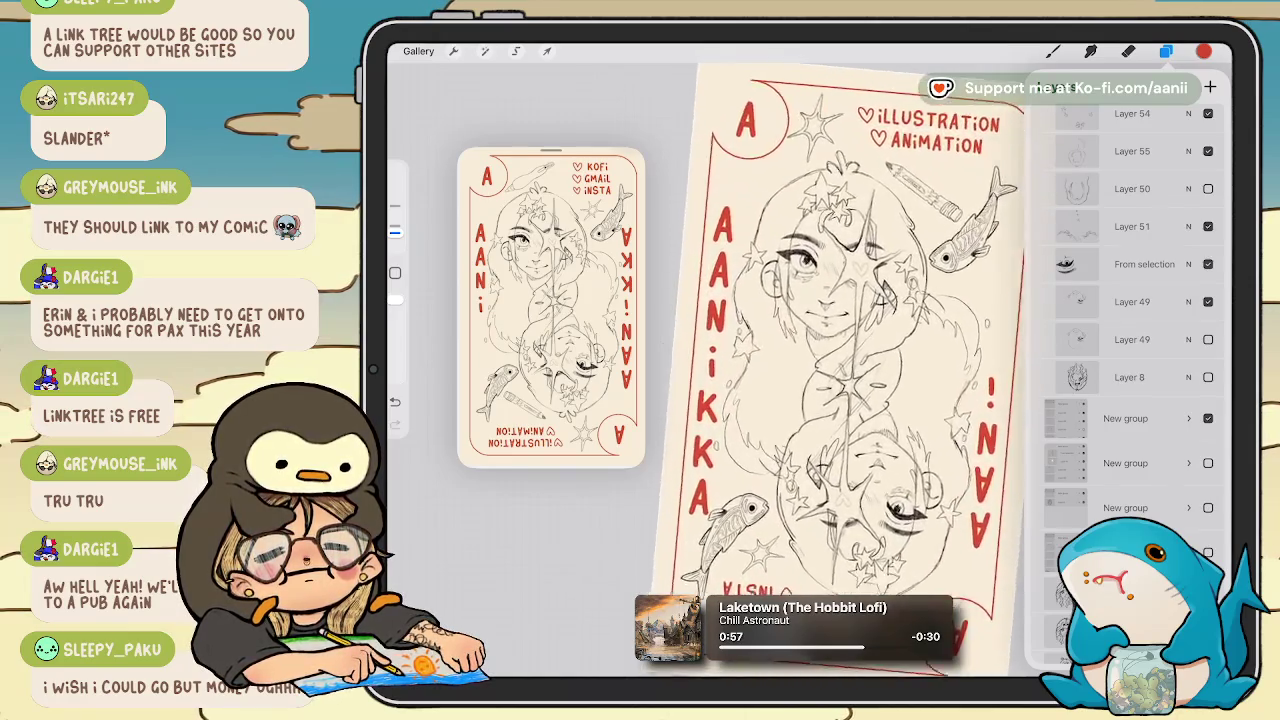
{"action": "scroll", "coordinate": [830, 360], "scroll_direction": "down", "scroll_amount": 3}
{"action": "key", "text": "ctrl+z"}
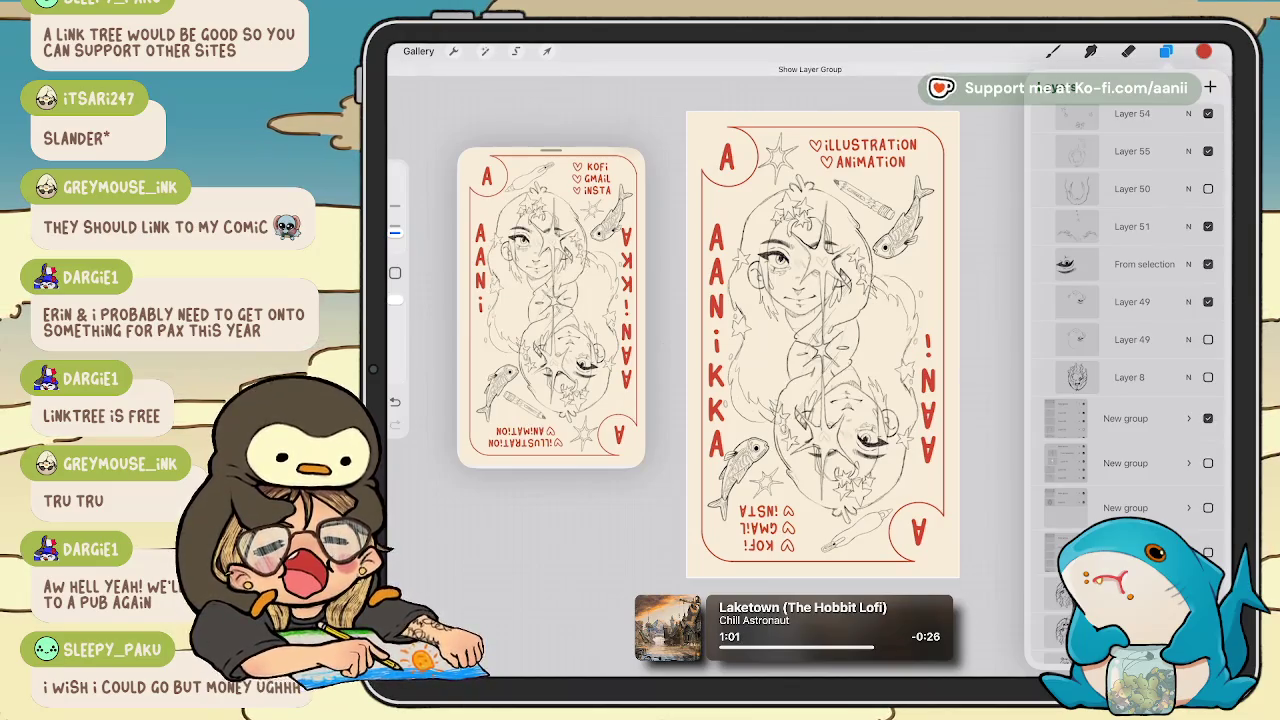
{"action": "scroll", "coordinate": [1128, 300], "scroll_direction": "up", "scroll_amount": 3}
{"action": "scroll", "coordinate": [1128, 360], "scroll_direction": "down", "scroll_amount": 3}
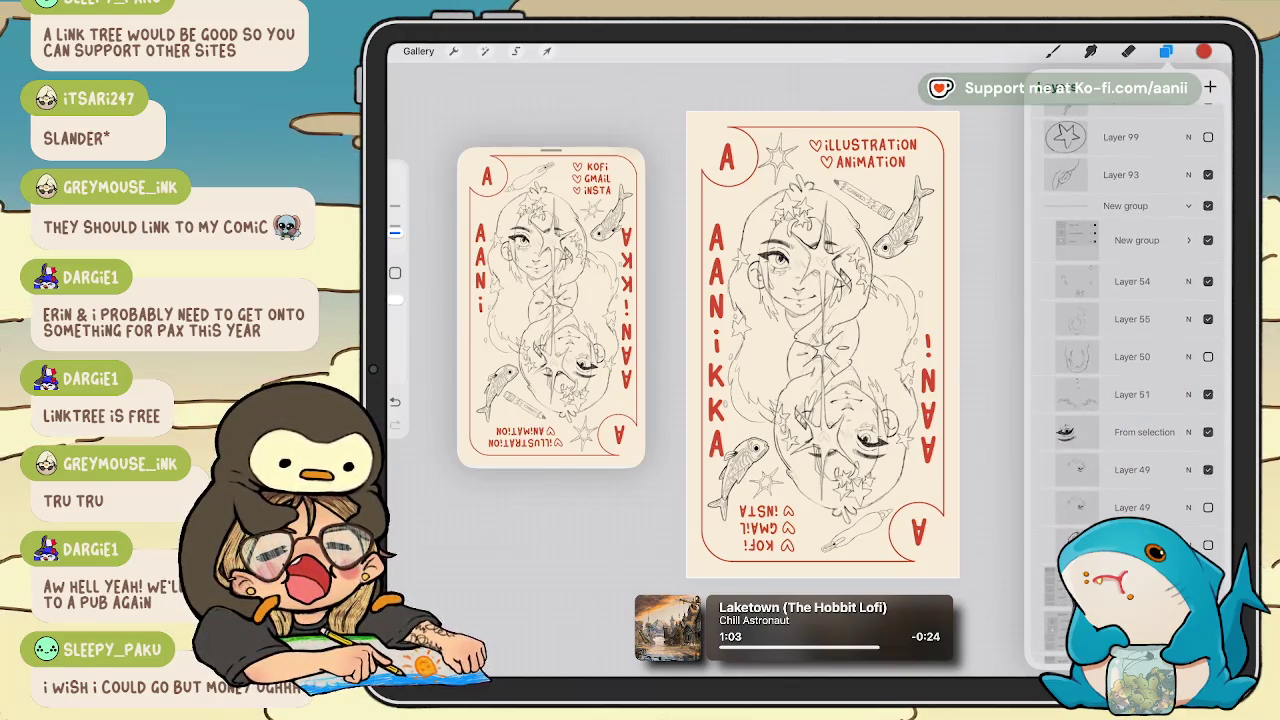
{"action": "key", "text": "ctrl+z"}
{"action": "key", "text": "ctrl+shift+z"}
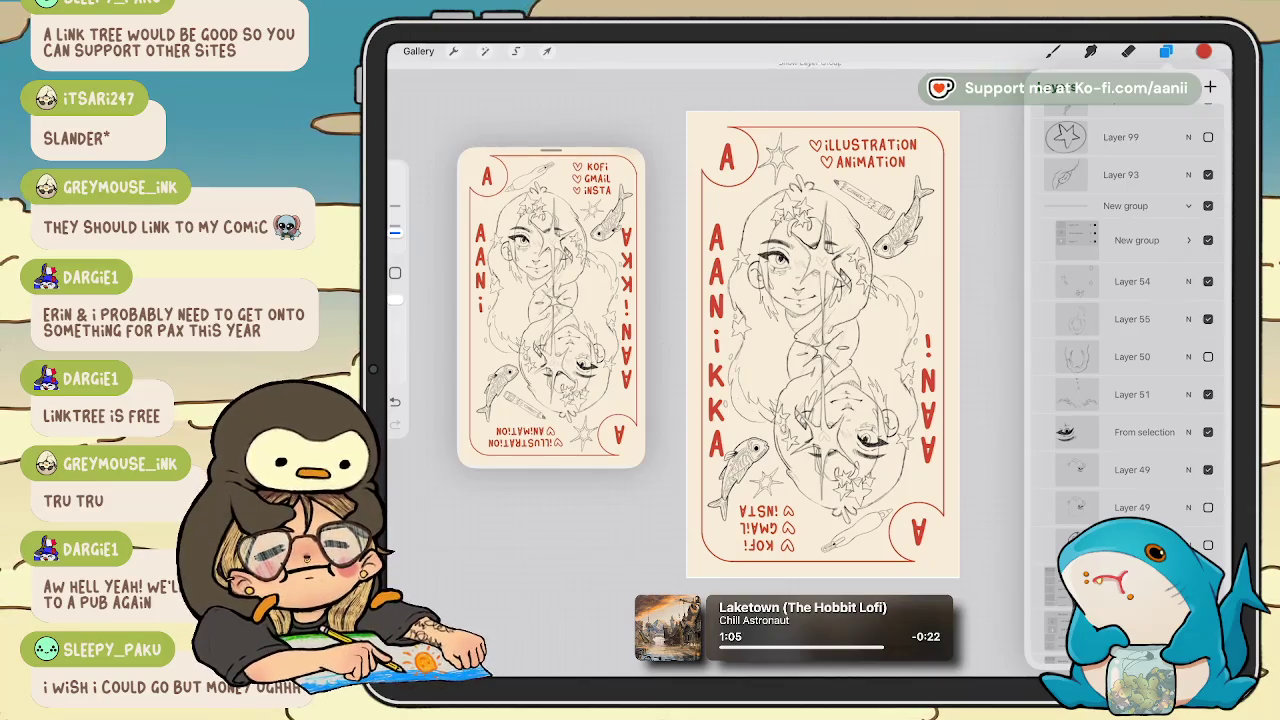
{"action": "key", "text": "ctrl+z"}
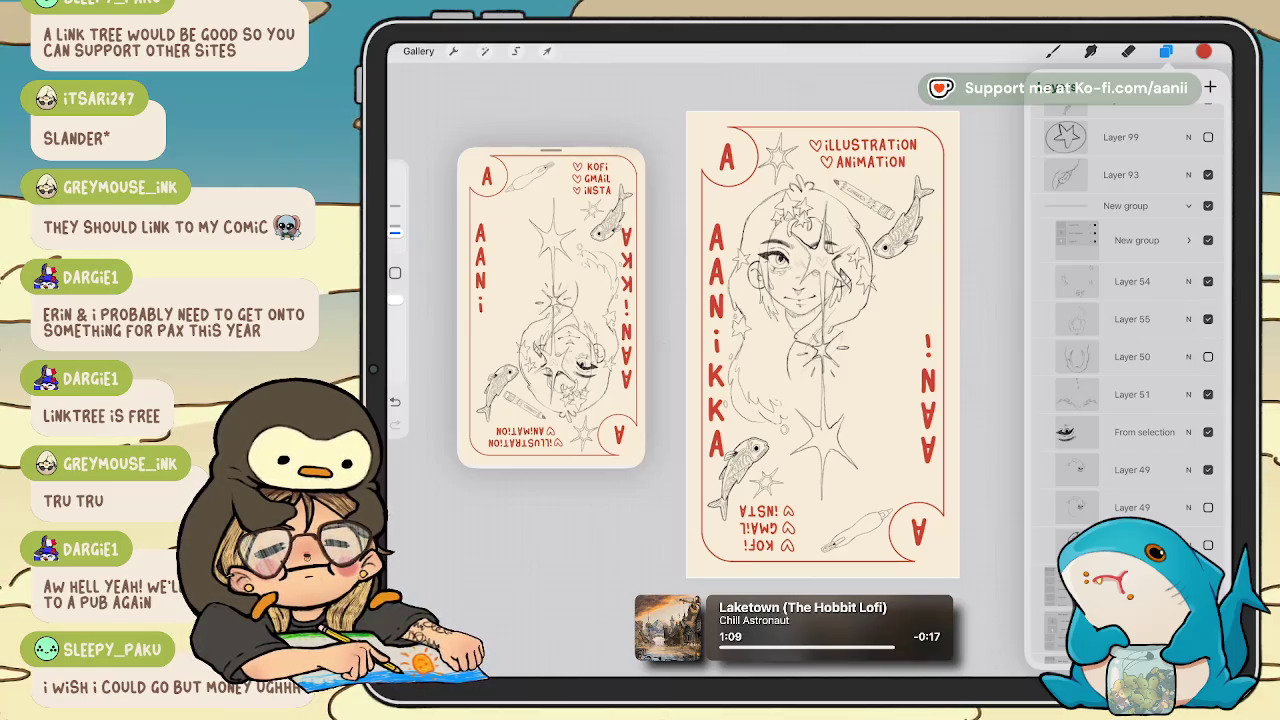
{"action": "key", "text": "ctrl+z"}
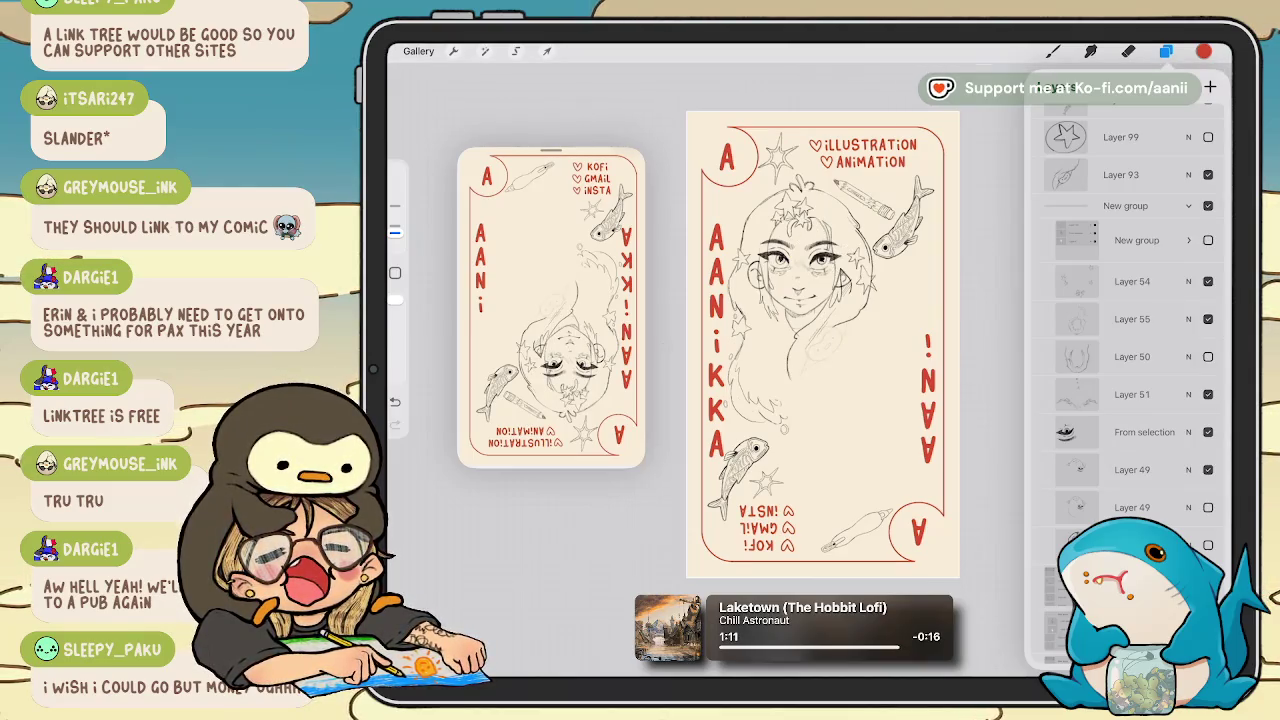
{"action": "key", "text": "ctrl+shift+z"}
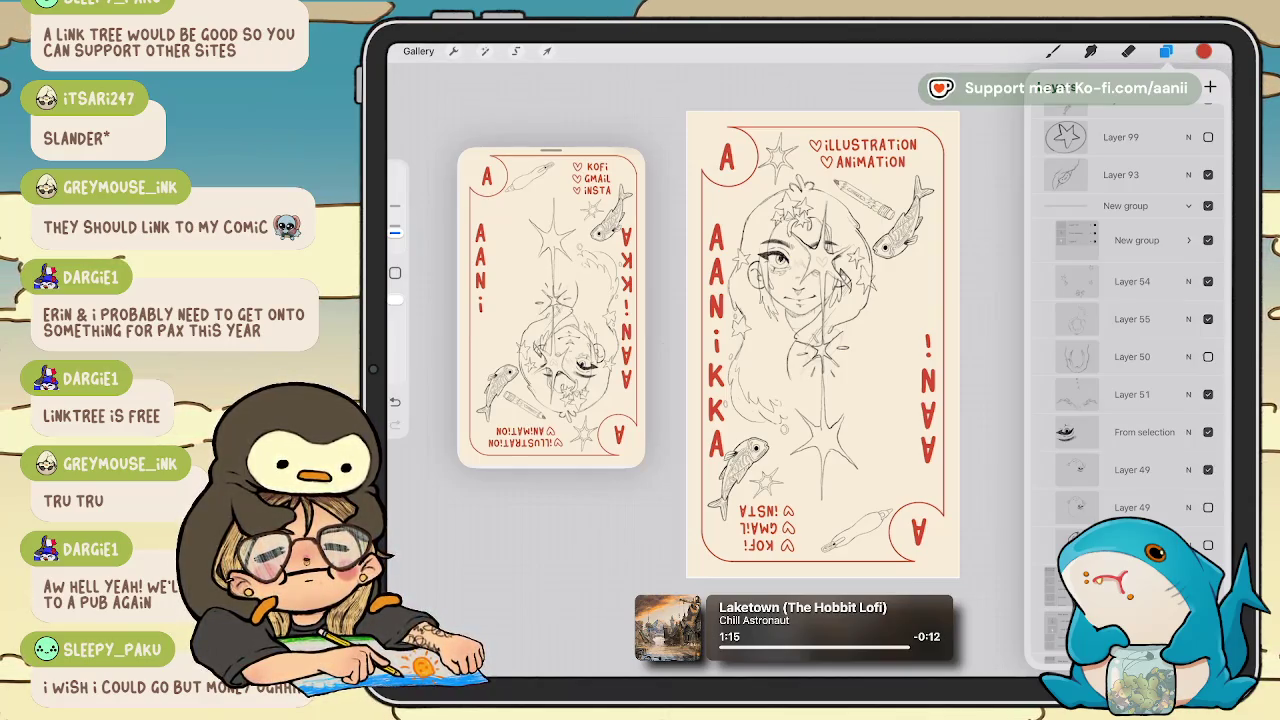
{"action": "key", "text": "ctrl+shift+z"}
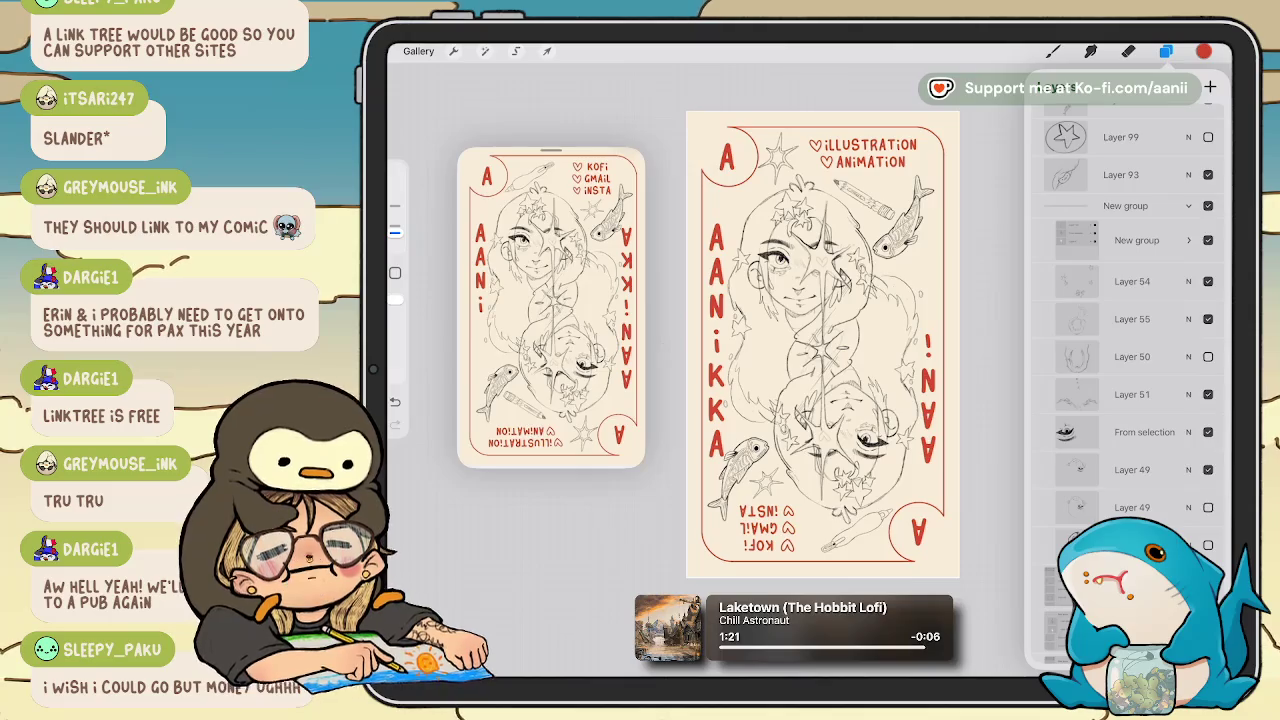
{"action": "key", "text": "ctrl+z"}
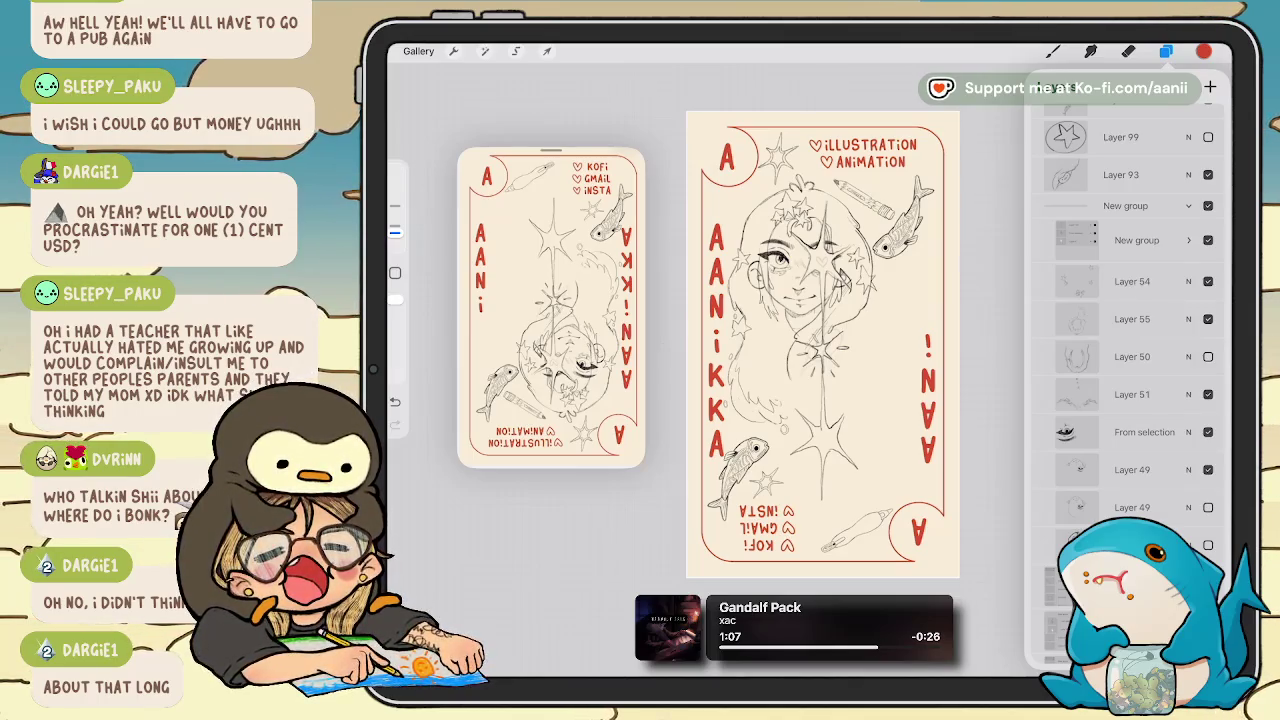
{"action": "left_click", "coordinate": [1208, 240]}
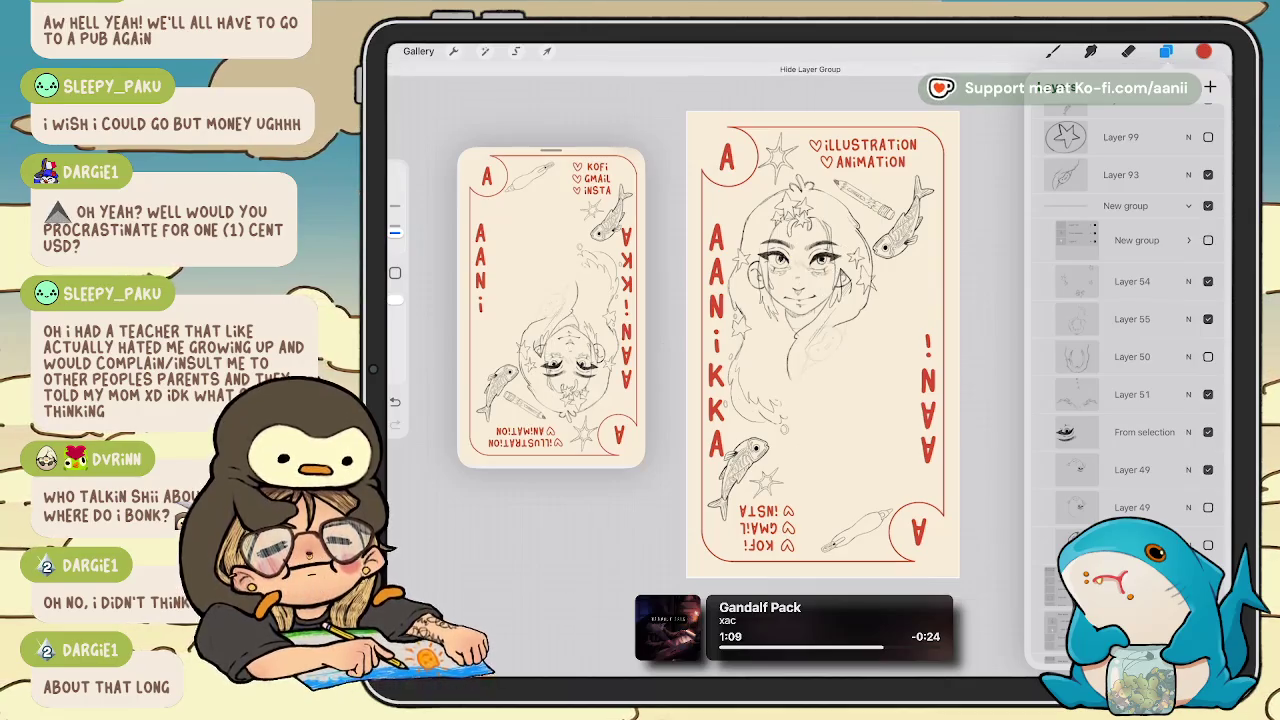
{"action": "left_click", "coordinate": [1208, 240]}
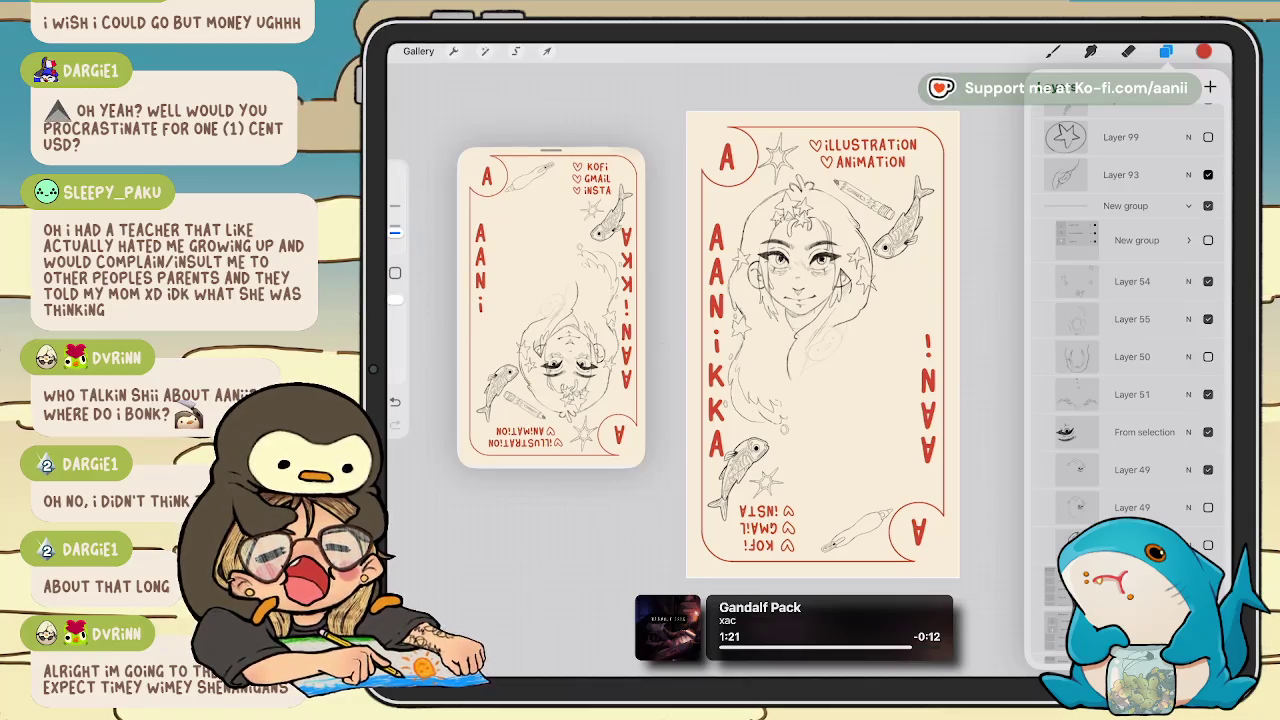
{"action": "scroll", "coordinate": [800, 300], "scroll_direction": "up", "scroll_amount": 5}
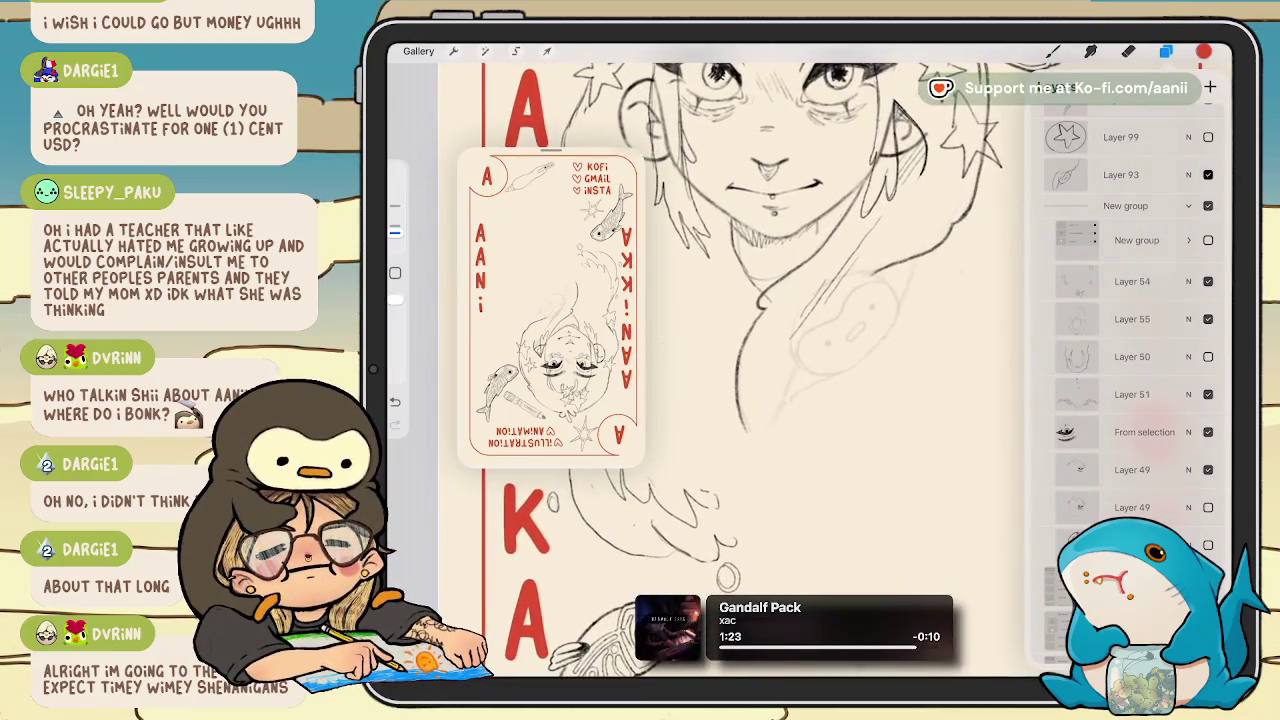
{"action": "scroll", "coordinate": [800, 370], "scroll_direction": "down", "scroll_amount": 3}
{"action": "scroll", "coordinate": [800, 370], "scroll_direction": "down", "scroll_amount": 2}
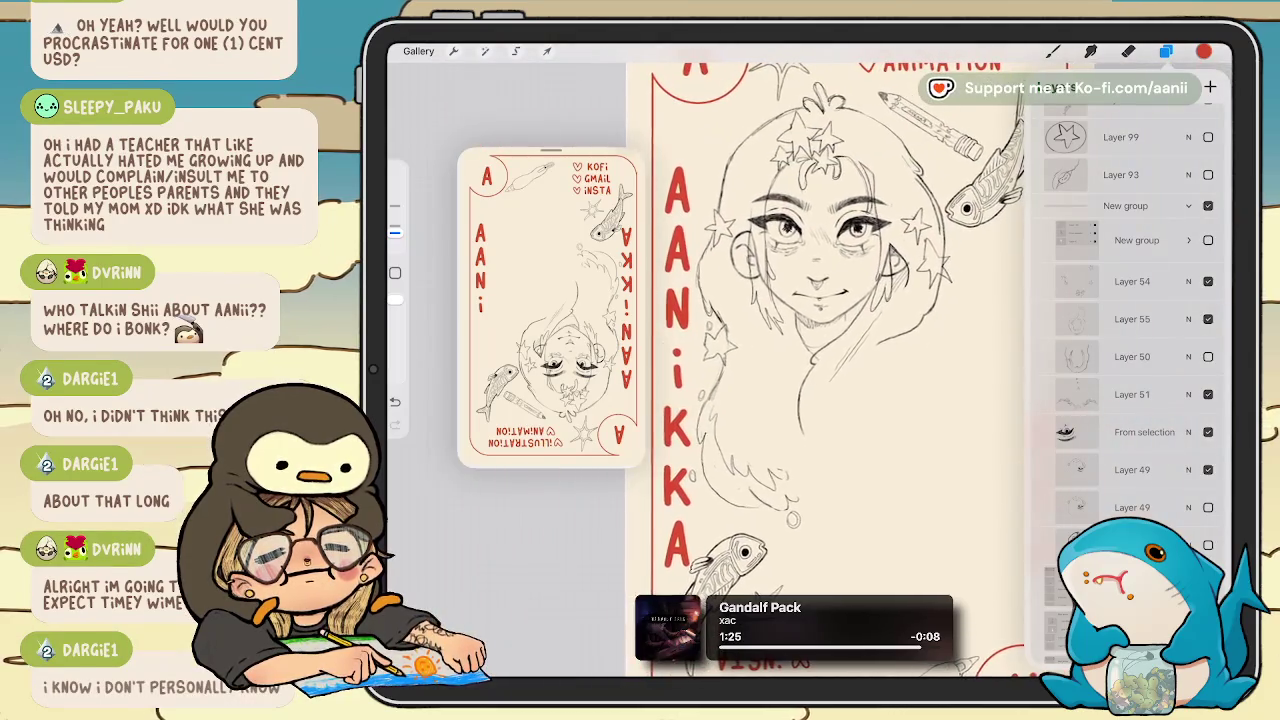
{"action": "left_click", "coordinate": [1208, 137]}
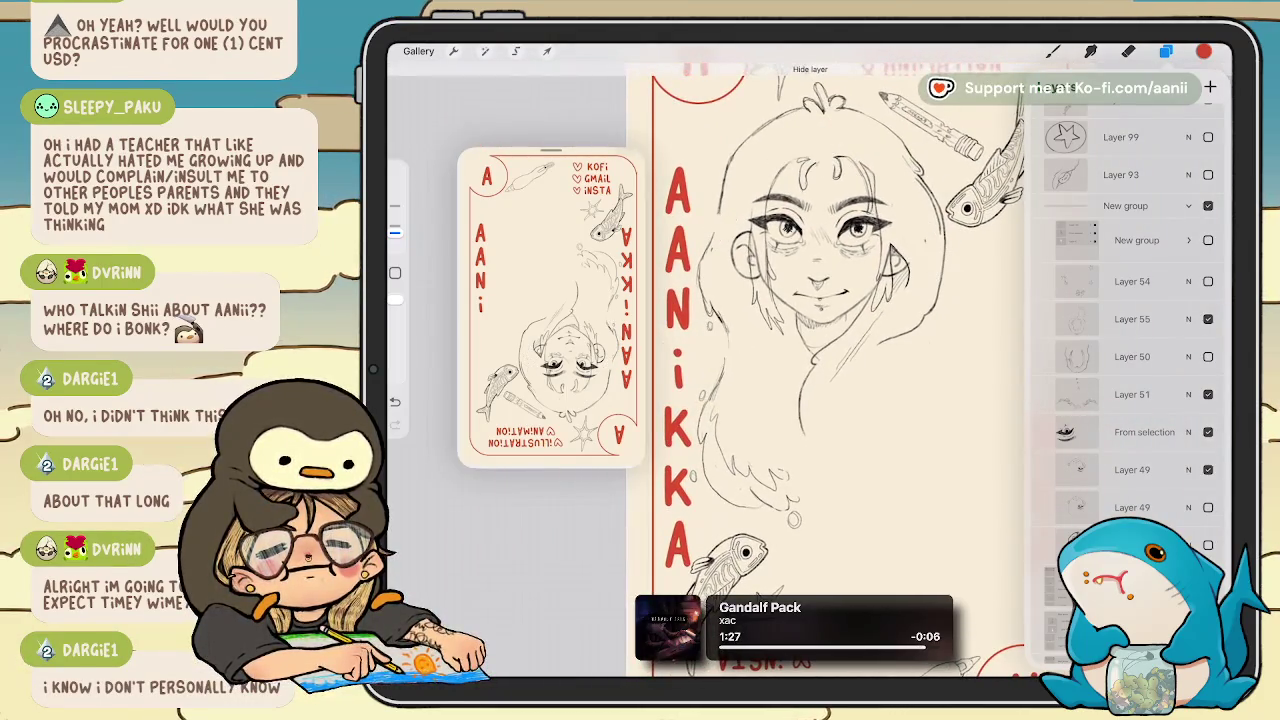
{"action": "left_click", "coordinate": [1208, 281]}
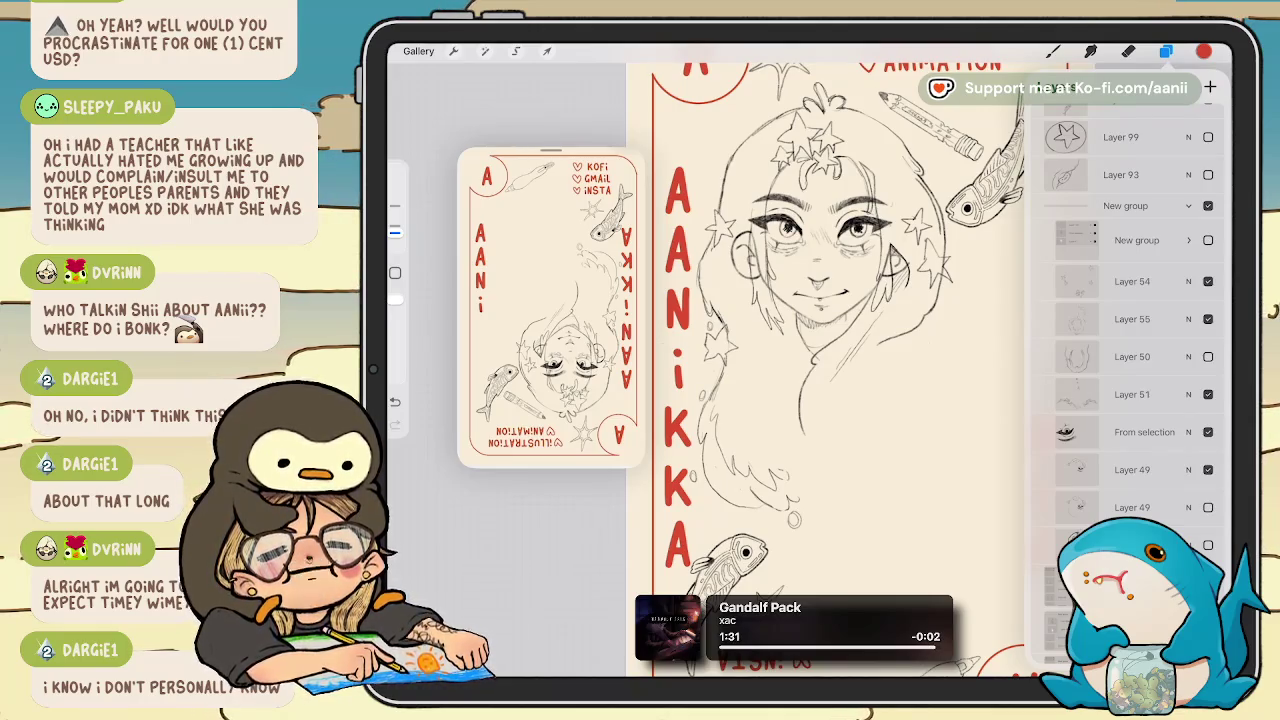
{"action": "left_click", "coordinate": [1208, 432]}
{"action": "left_click", "coordinate": [1208, 432]}
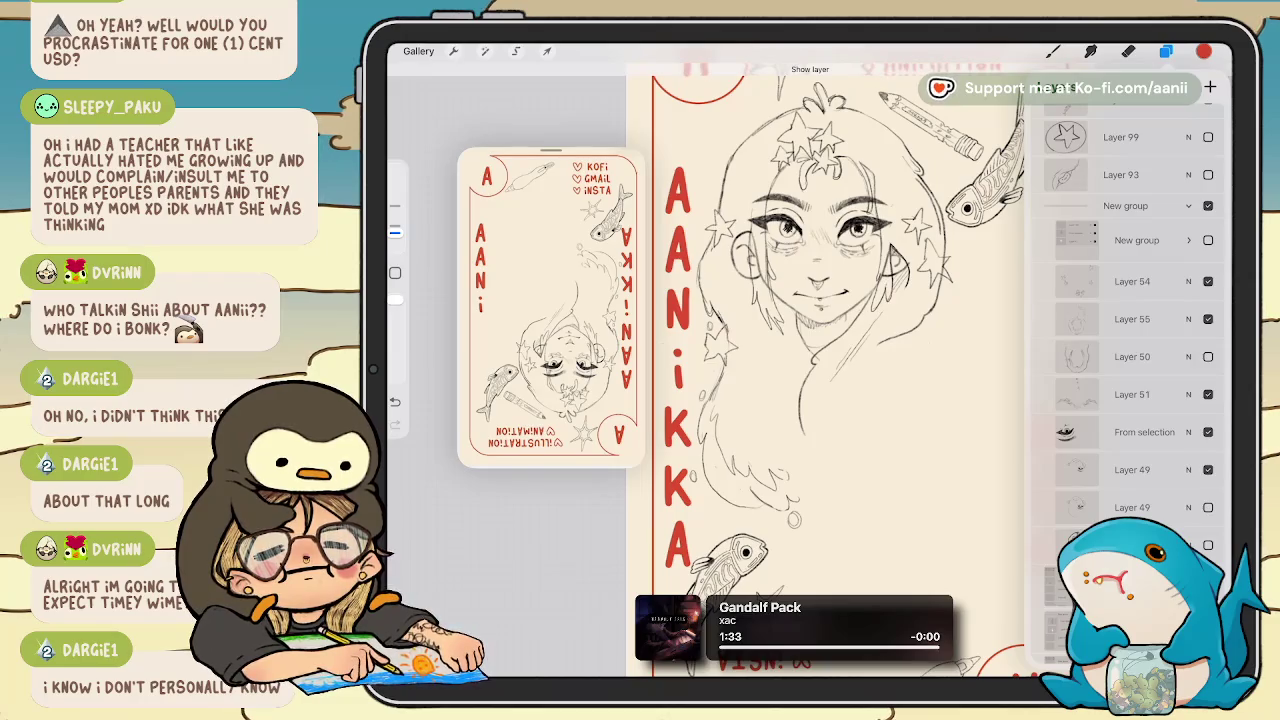
{"action": "scroll", "coordinate": [1130, 350], "scroll_direction": "down", "scroll_amount": 1}
{"action": "left_click", "coordinate": [1208, 369]}
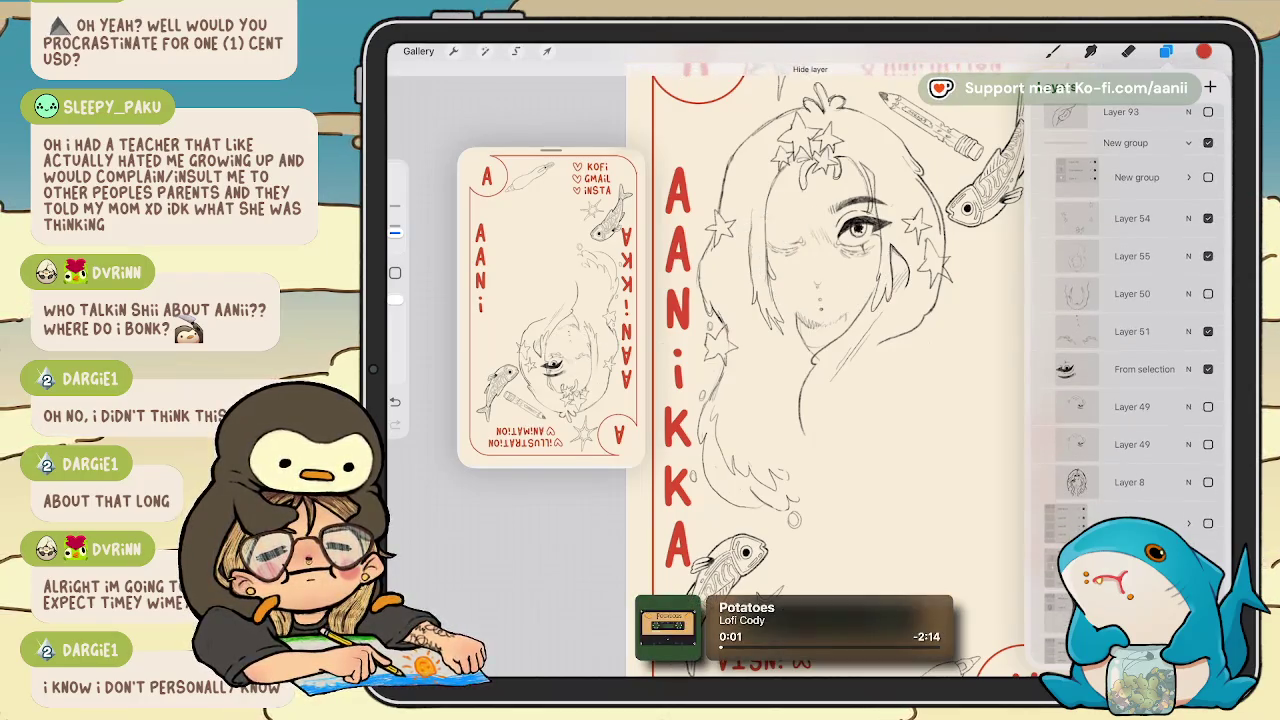
{"action": "scroll", "coordinate": [1130, 300], "scroll_direction": "up", "scroll_amount": 1}
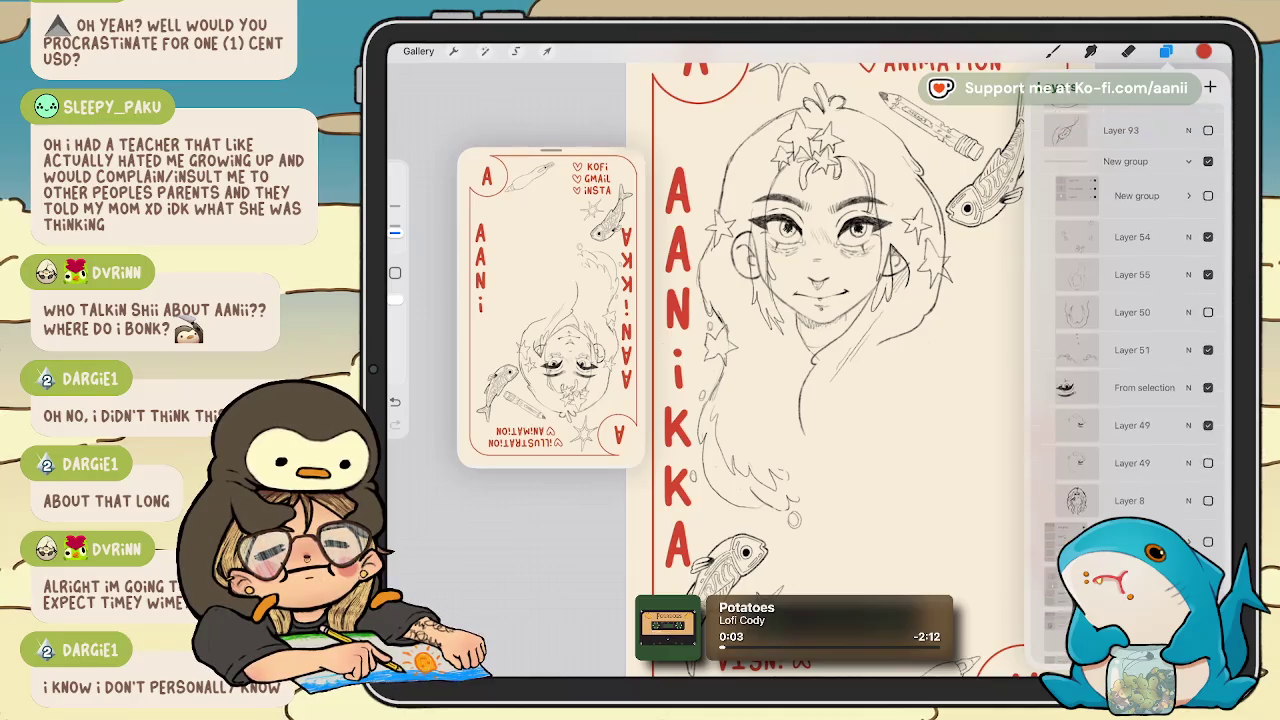
{"action": "left_click", "coordinate": [1208, 223]}
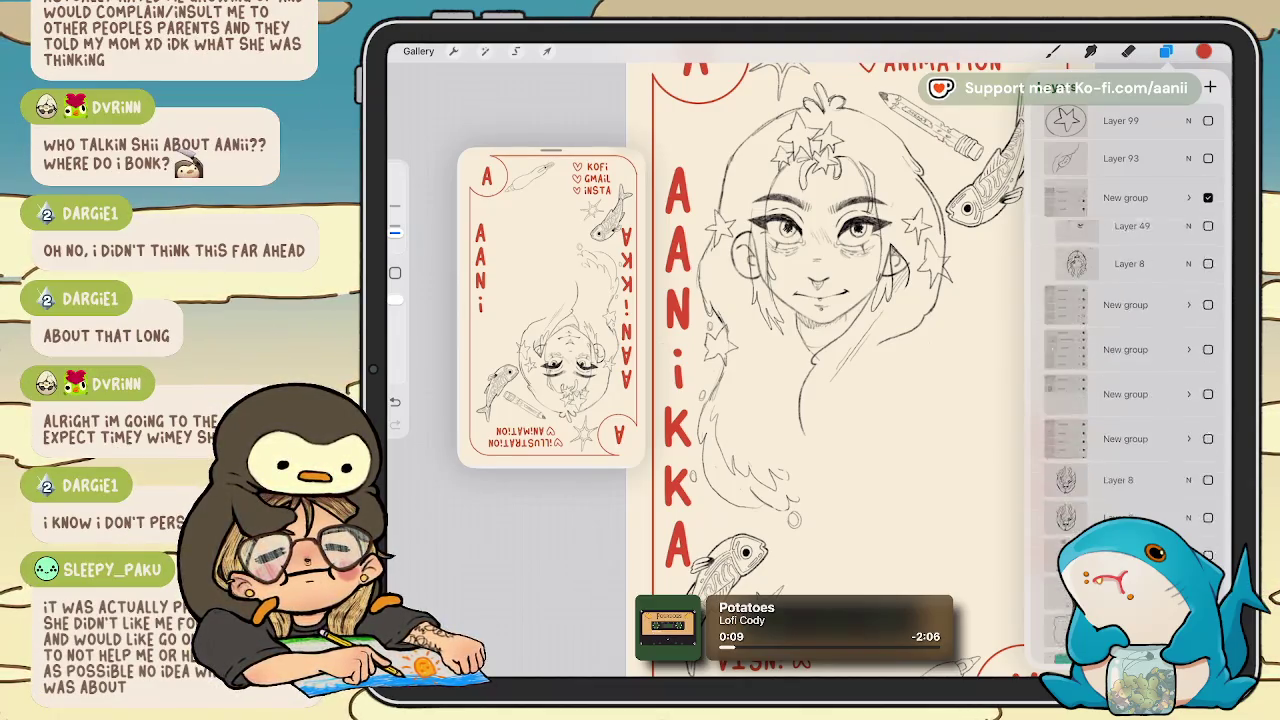
Duplicate the character's sketch group, hide the copy, and undo a first flatten attempt.
{"action": "left_click_drag", "start_coordinate": [1180, 199], "coordinate": [1080, 199]}
{"action": "left_click", "coordinate": [1156, 199]}
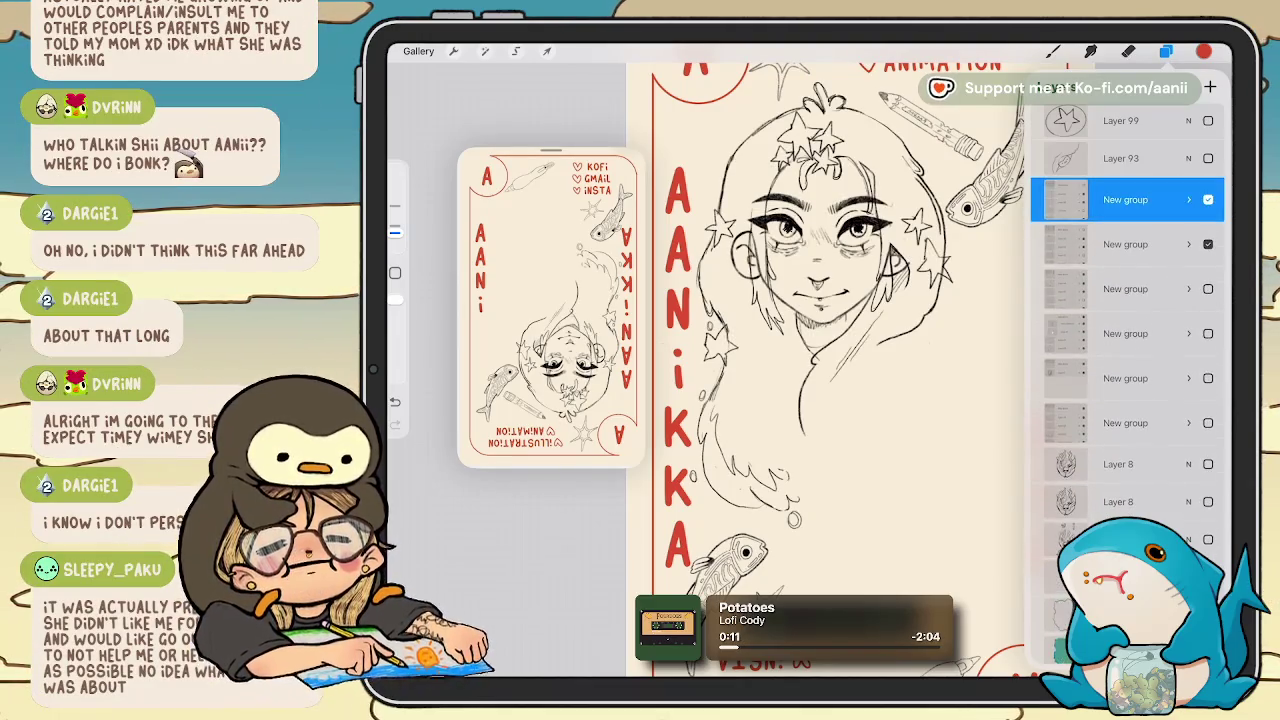
{"action": "left_click", "coordinate": [1208, 244]}
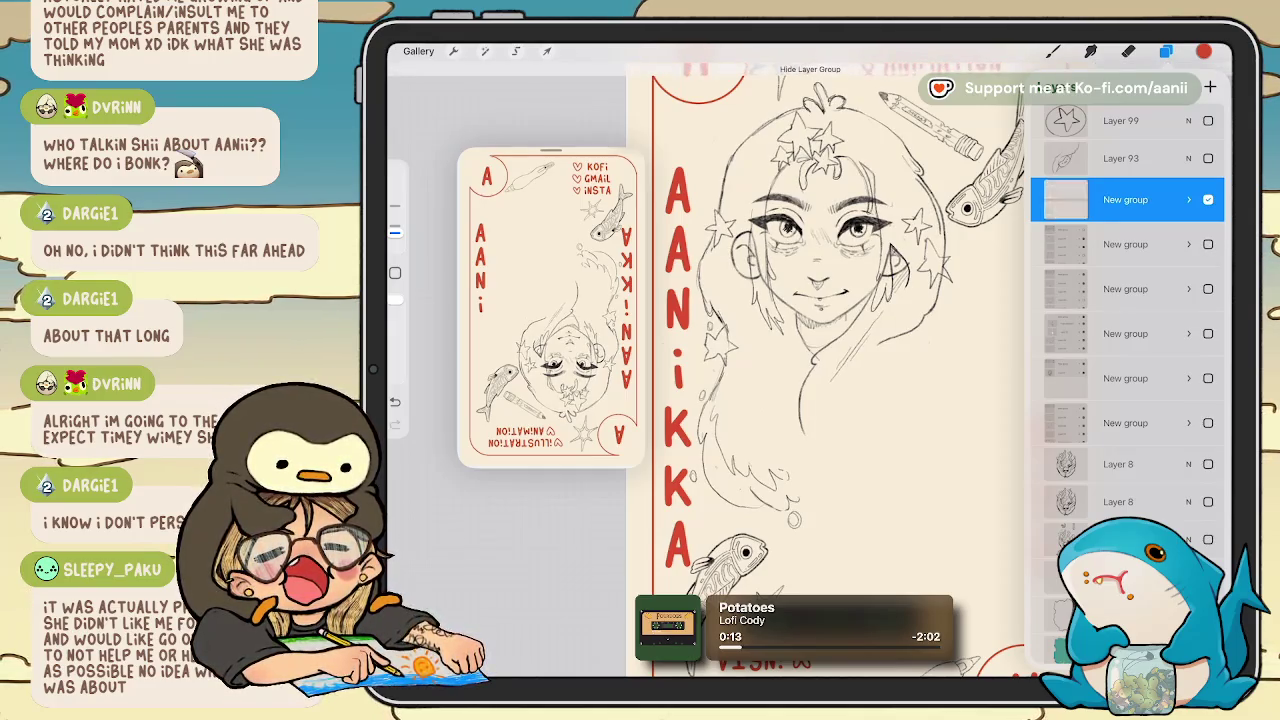
{"action": "left_click", "coordinate": [1125, 199]}
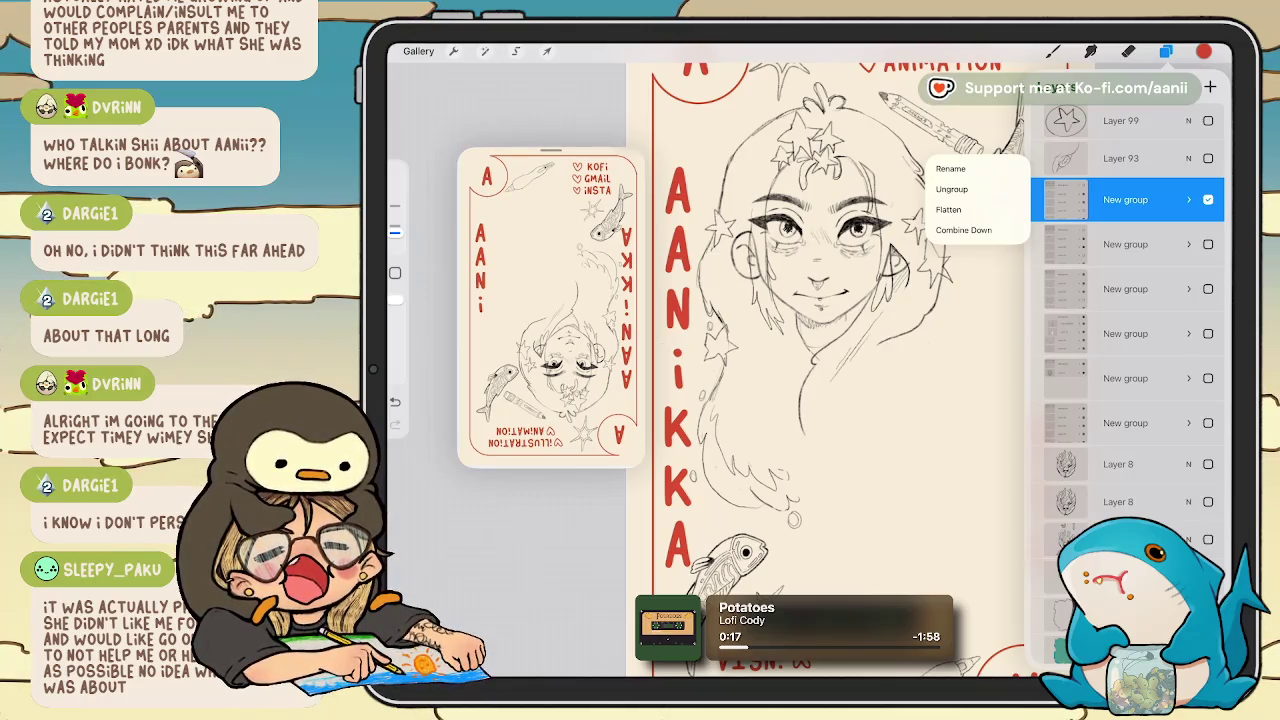
{"action": "left_click", "coordinate": [950, 168]}
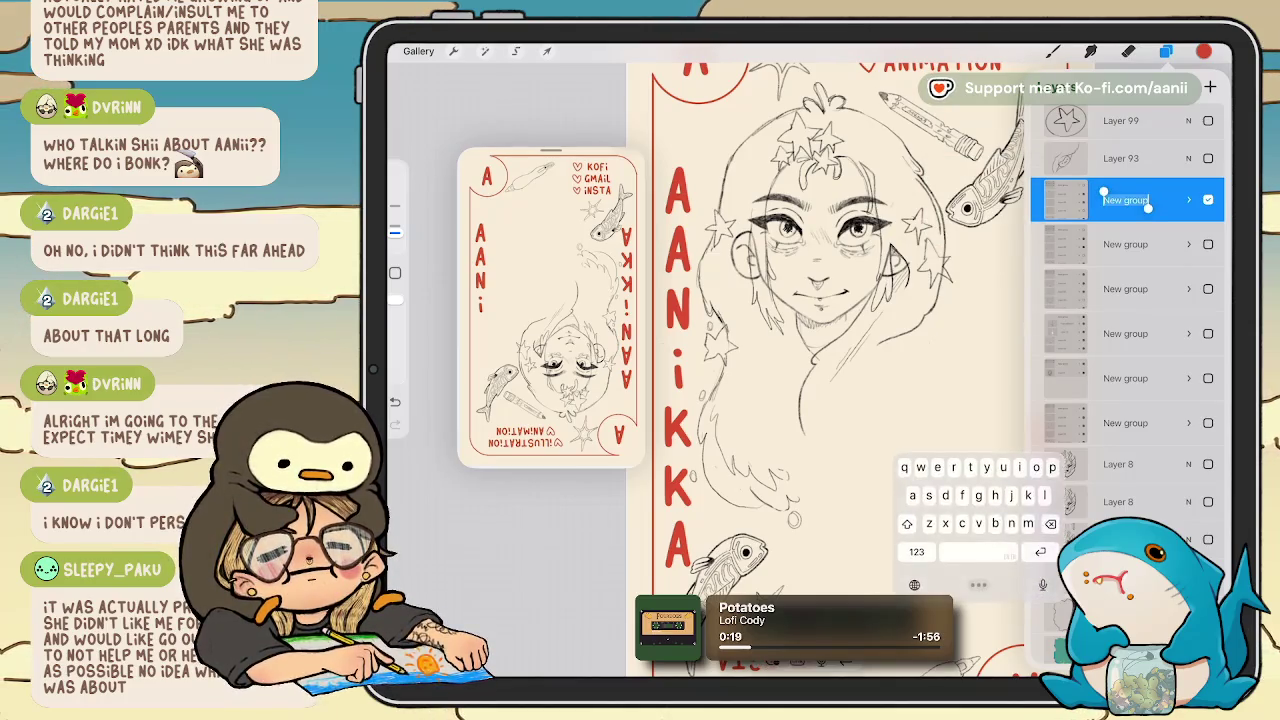
{"action": "key", "text": "Return"}
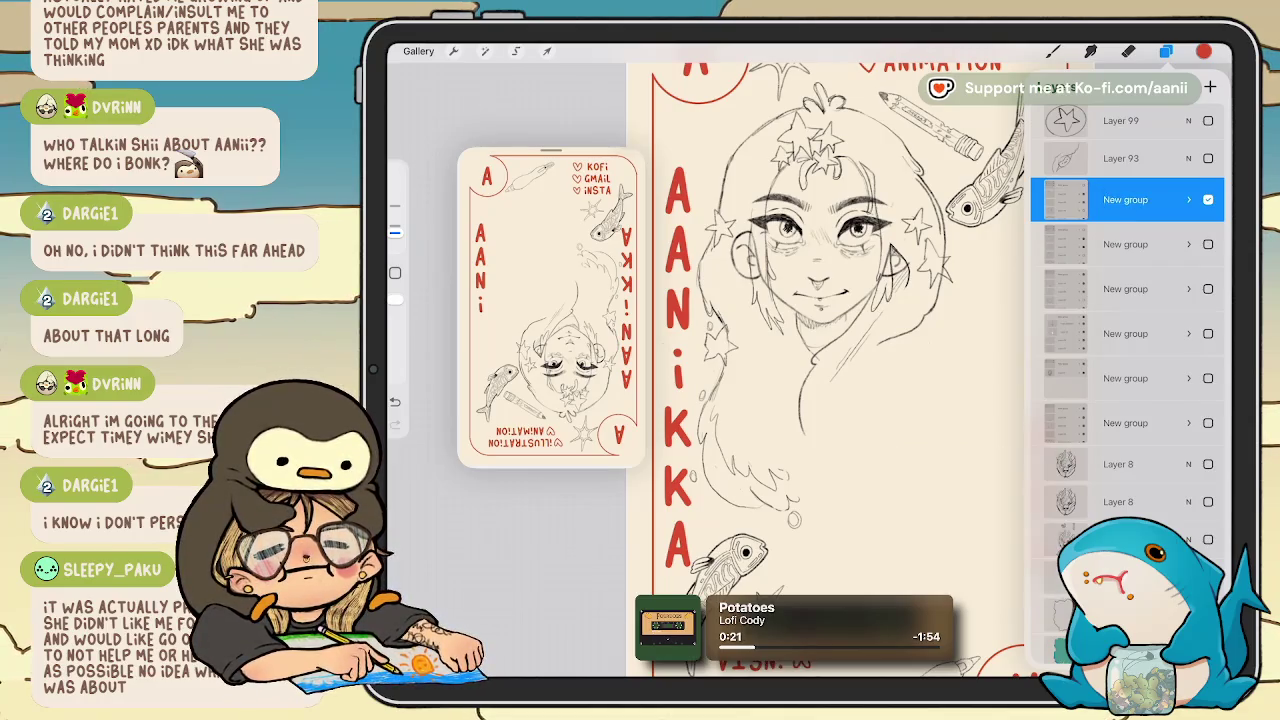
{"action": "left_click", "coordinate": [1125, 199]}
{"action": "left_click", "coordinate": [951, 189]}
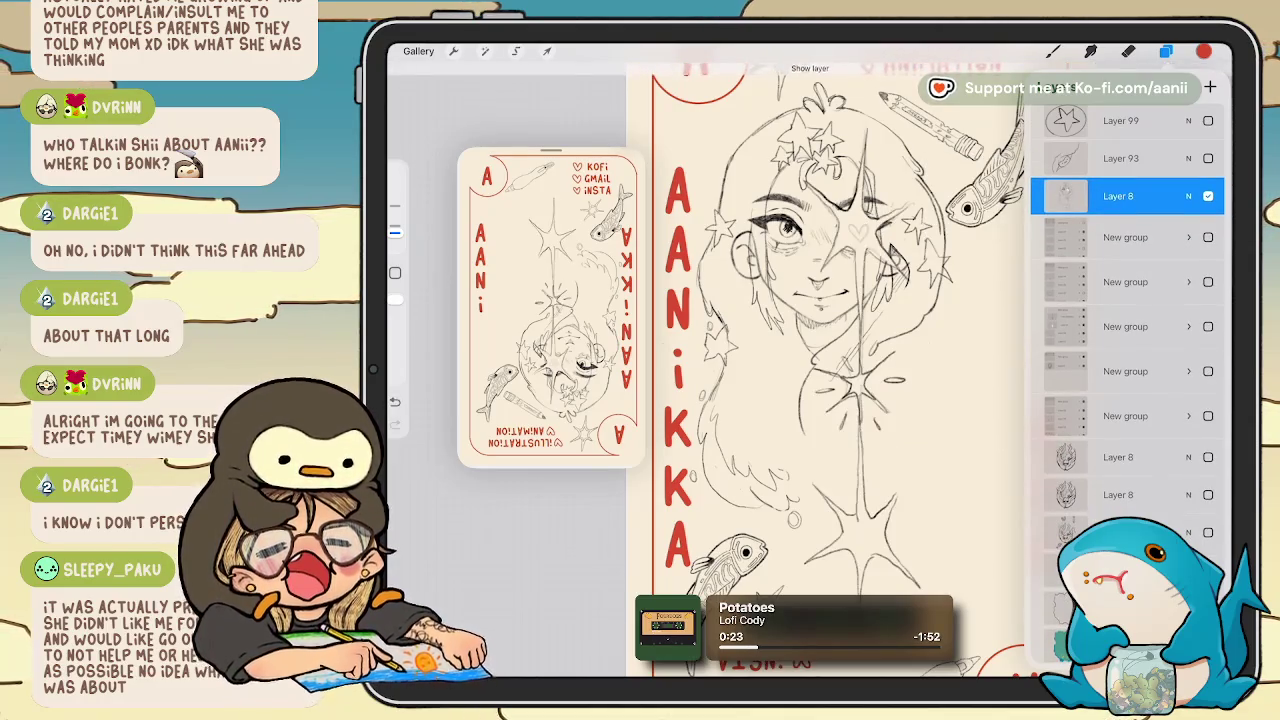
{"action": "key", "text": "ctrl+z"}
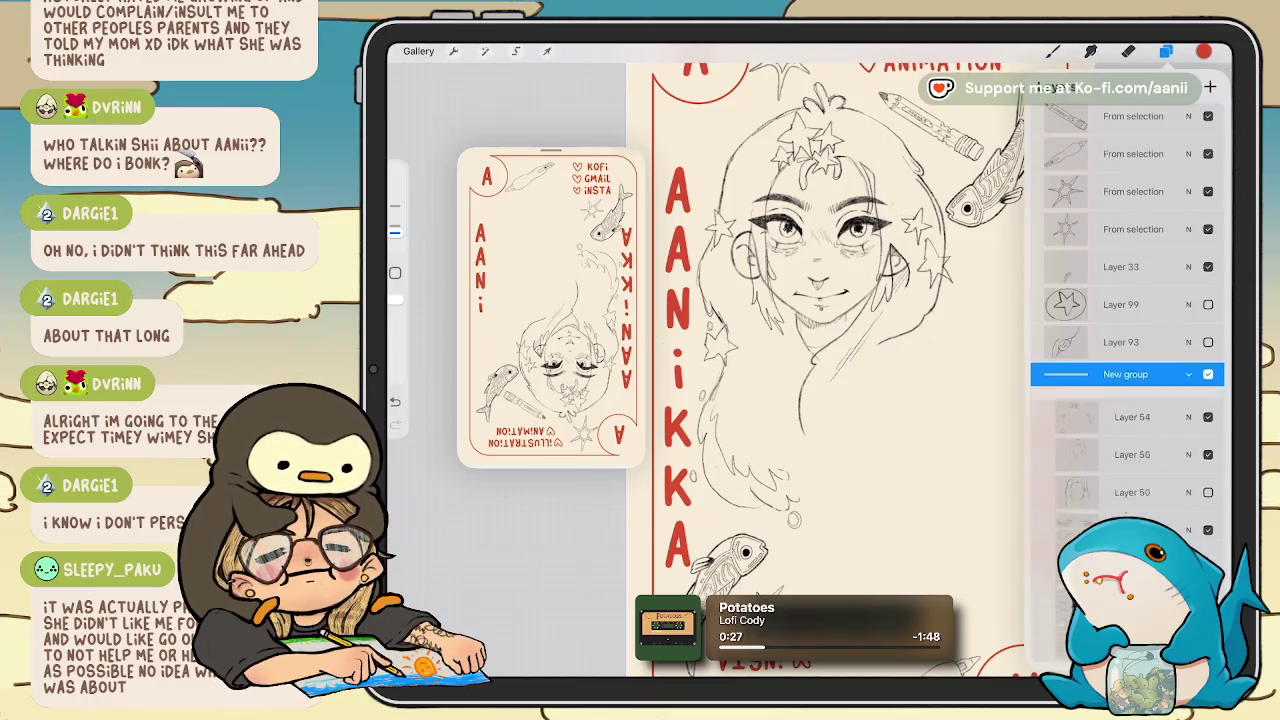
Collapse the group's child list, flatten it into a single layer, and close the Layers panel.
{"action": "mouse_move", "coordinate": [1170, 383]}
{"action": "left_mouse_down"}
{"action": "mouse_move", "coordinate": [1080, 383]}
{"action": "mouse_move", "coordinate": [1170, 373]}
{"action": "left_mouse_up"}
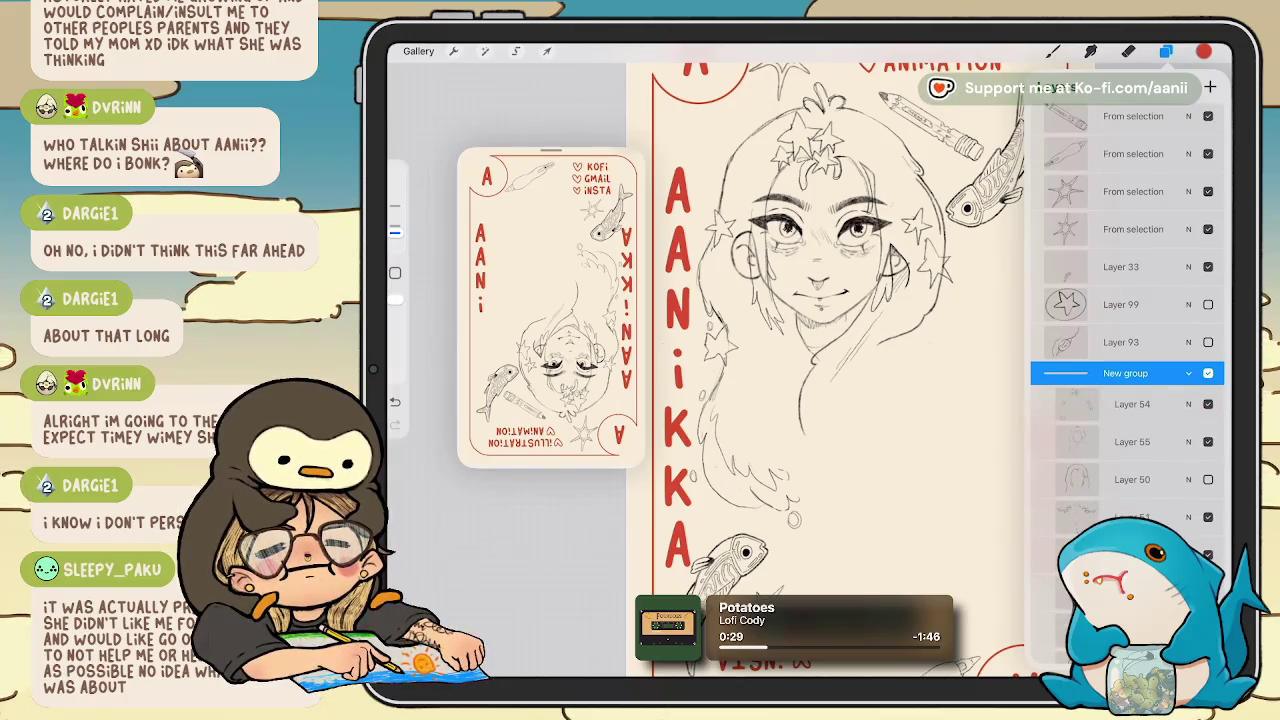
{"action": "left_click", "coordinate": [1189, 373]}
{"action": "left_click", "coordinate": [1125, 383]}
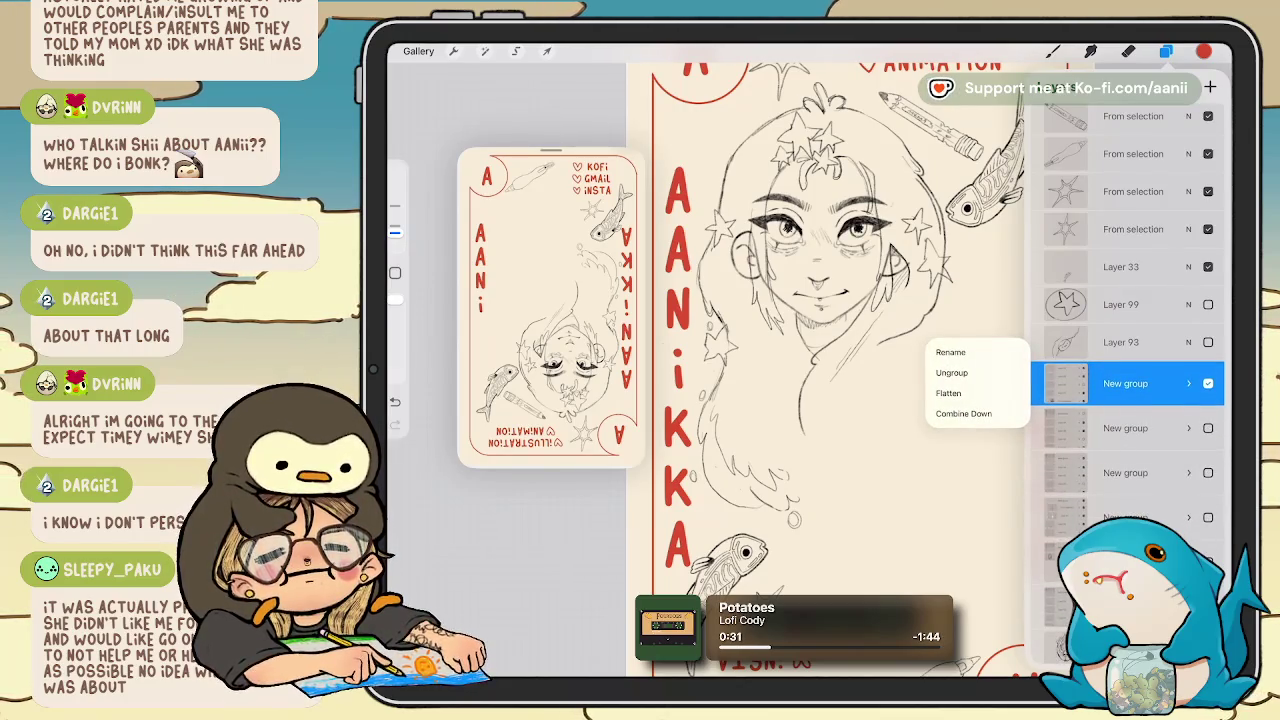
{"action": "left_click", "coordinate": [1125, 383]}
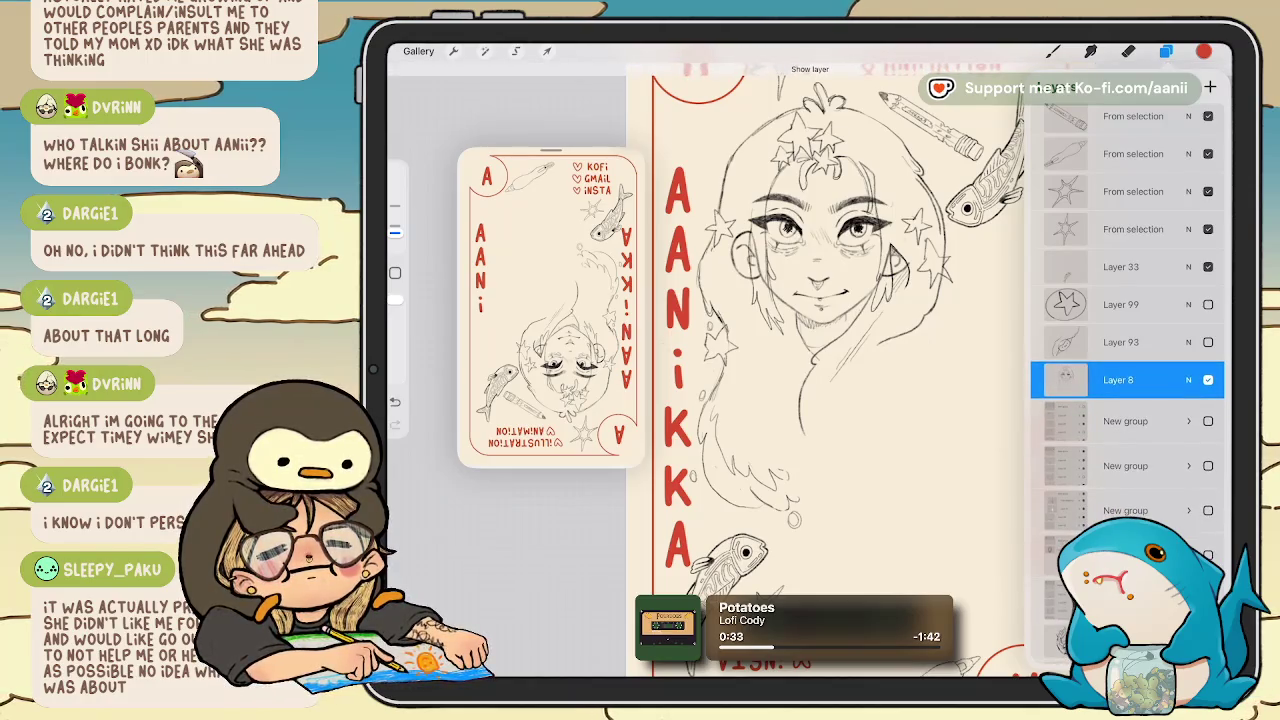
{"action": "left_click", "coordinate": [1166, 51]}
Zoom into the face, undo the stray red stroke beside the ear, and switch to the Eraser.
{"action": "scroll", "coordinate": [770, 240], "scroll_direction": "up", "scroll_amount": 2}
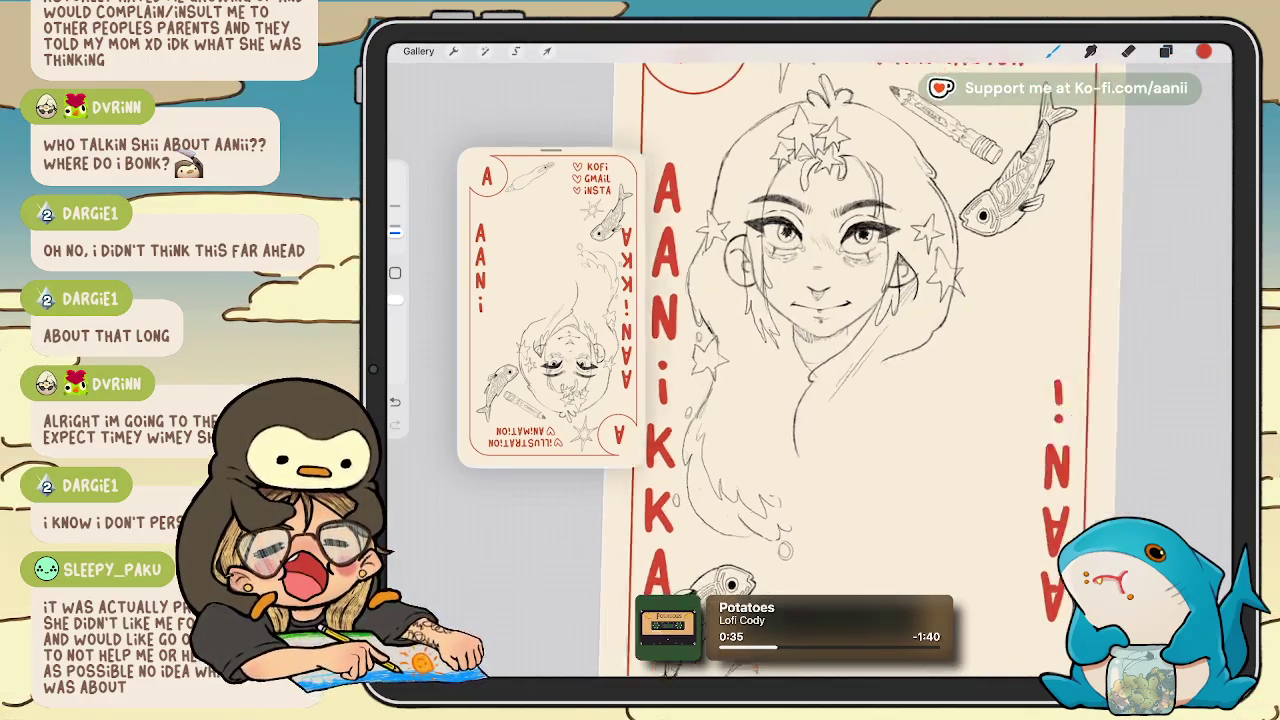
{"action": "scroll", "coordinate": [770, 240], "scroll_direction": "up", "scroll_amount": 2}
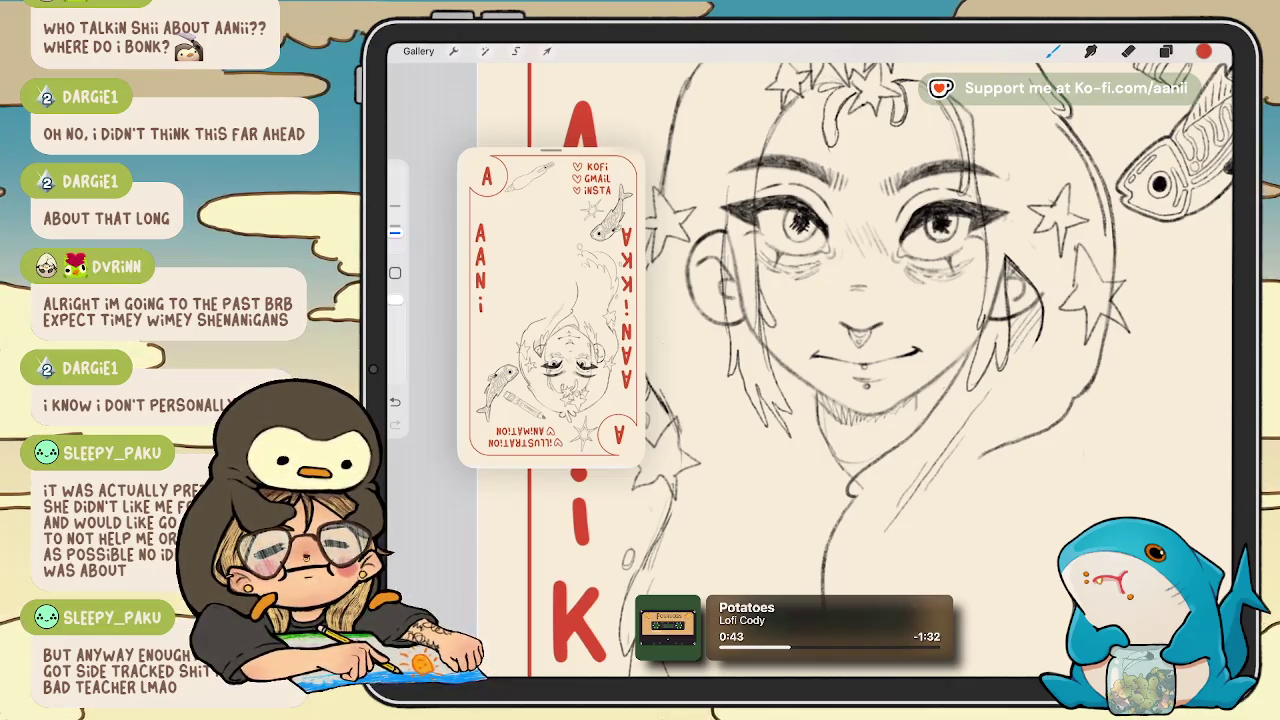
{"action": "key", "text": "ctrl+z"}
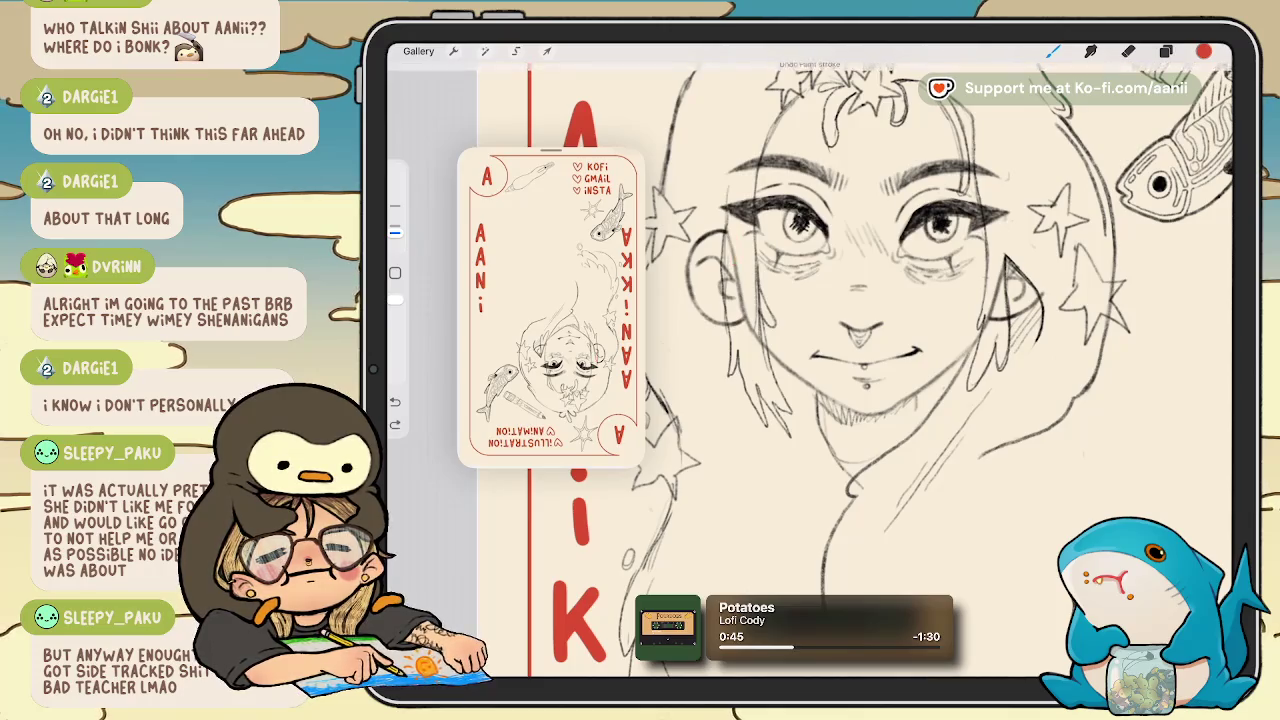
{"action": "key", "text": "e"}
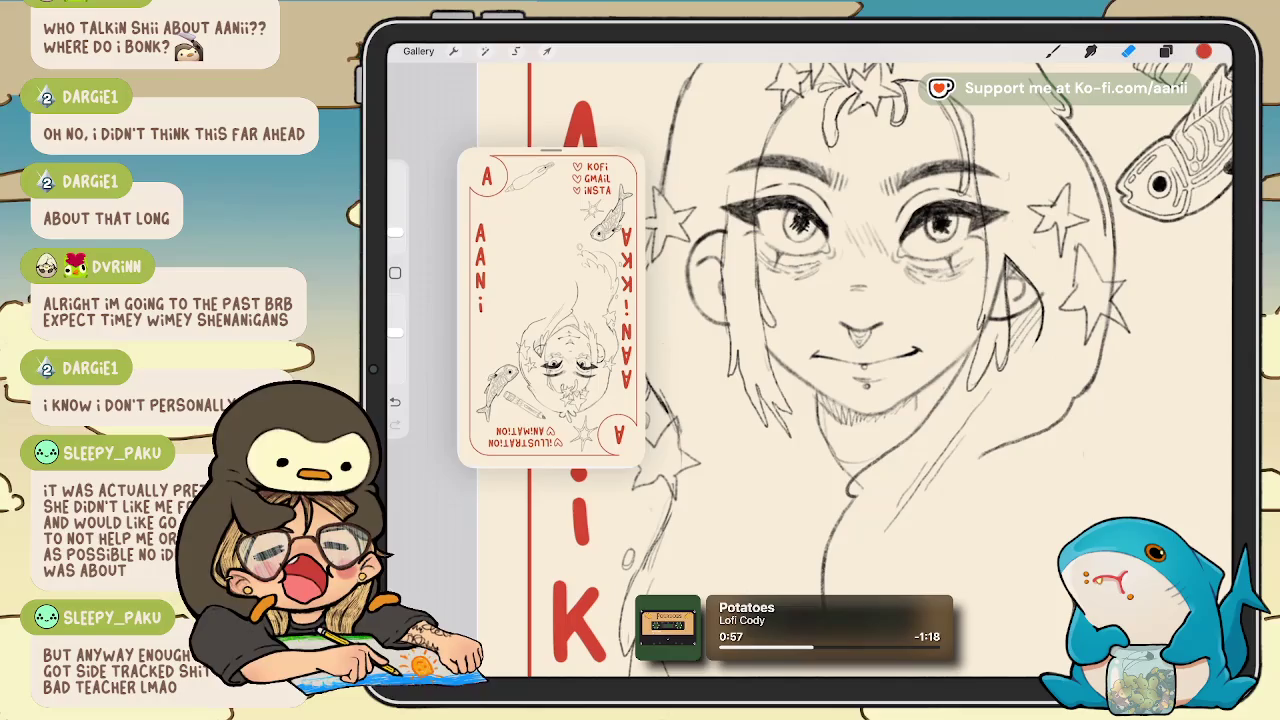
{"action": "scroll", "coordinate": [828, 370], "scroll_direction": "down", "scroll_amount": 2}
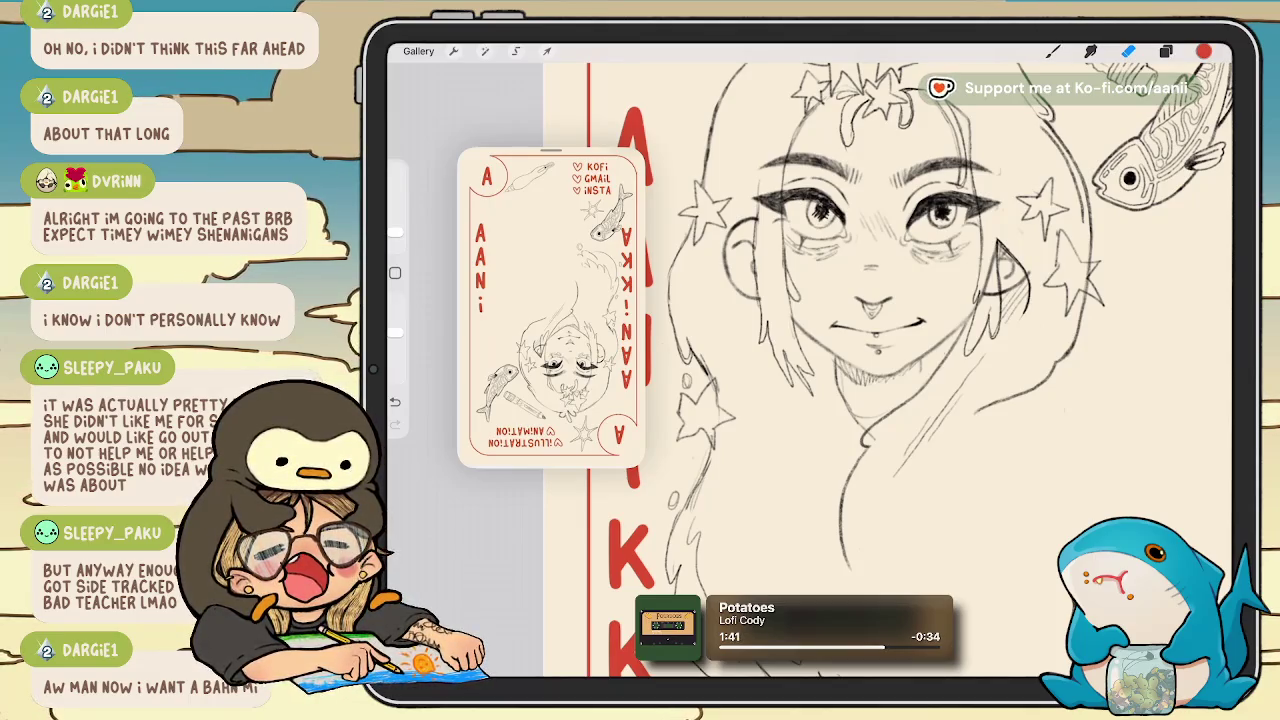
Choose black and the Lineart_original brush from Aani's Brushes, then undo two ink strokes.
{"action": "left_click", "coordinate": [1204, 51]}
{"action": "left_click", "coordinate": [1053, 51]}
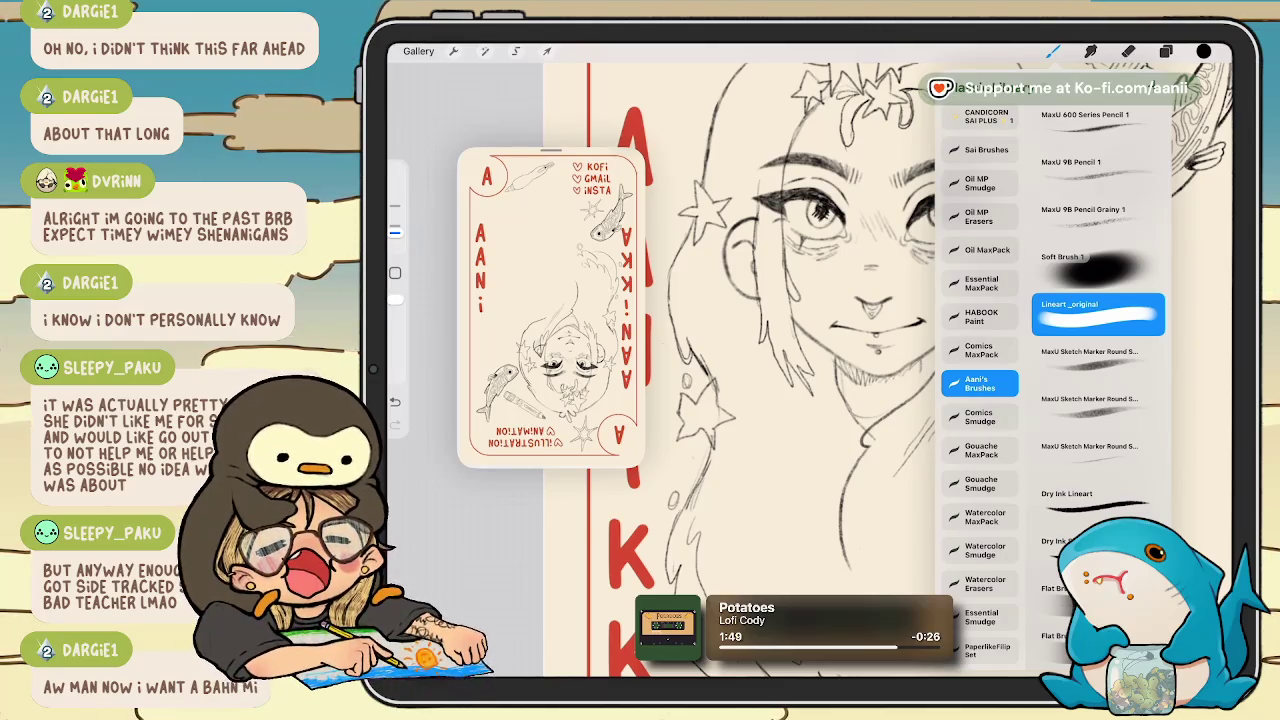
{"action": "left_click", "coordinate": [1053, 51]}
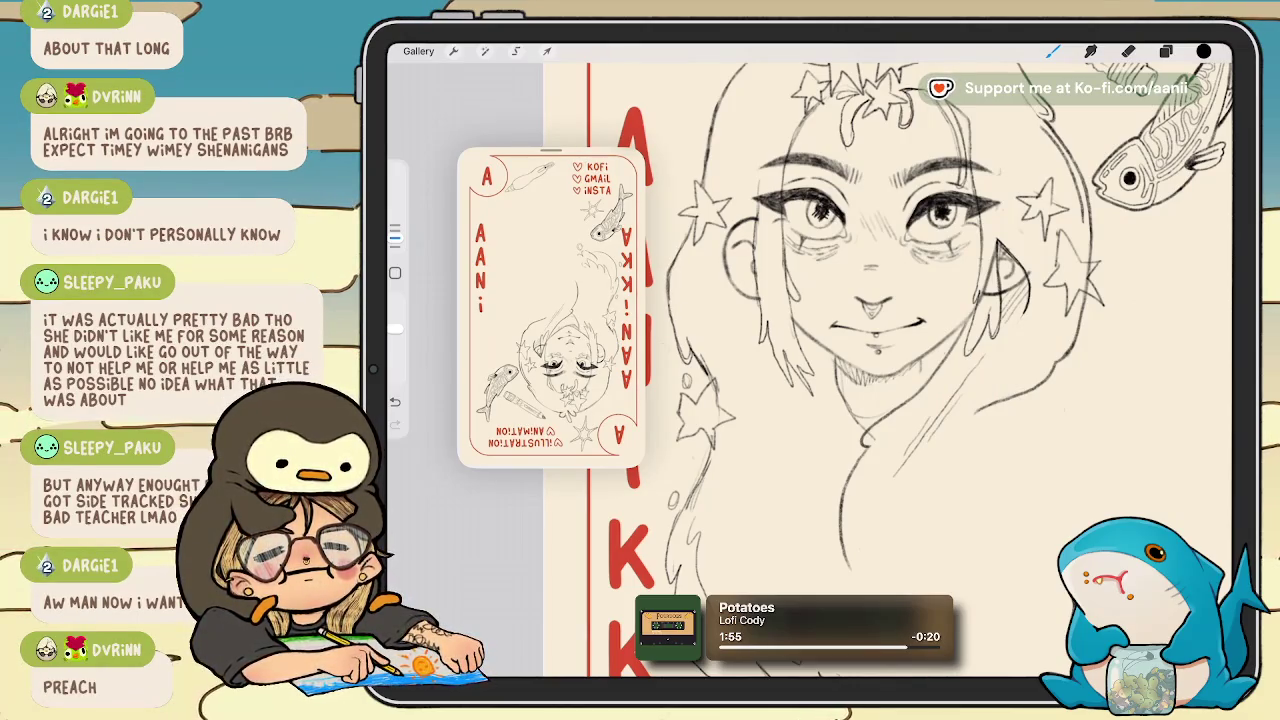
{"action": "key", "text": "ctrl+z"}
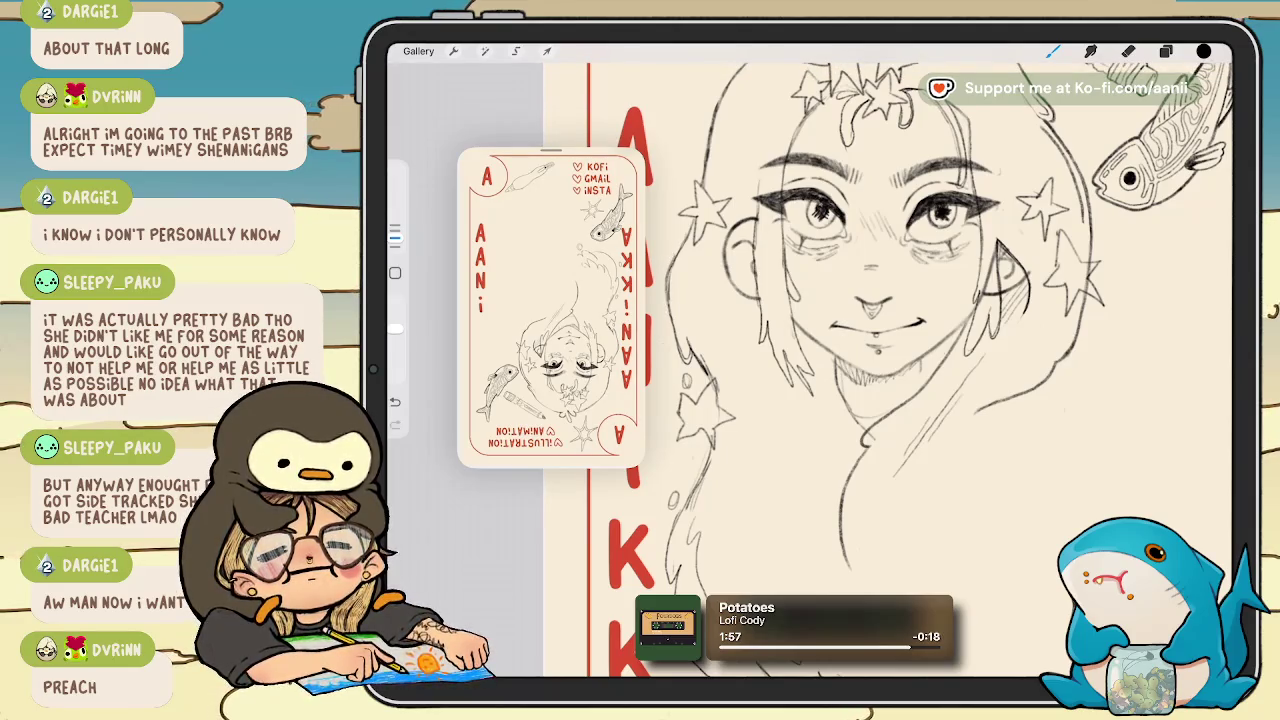
{"action": "key", "text": "ctrl+z"}
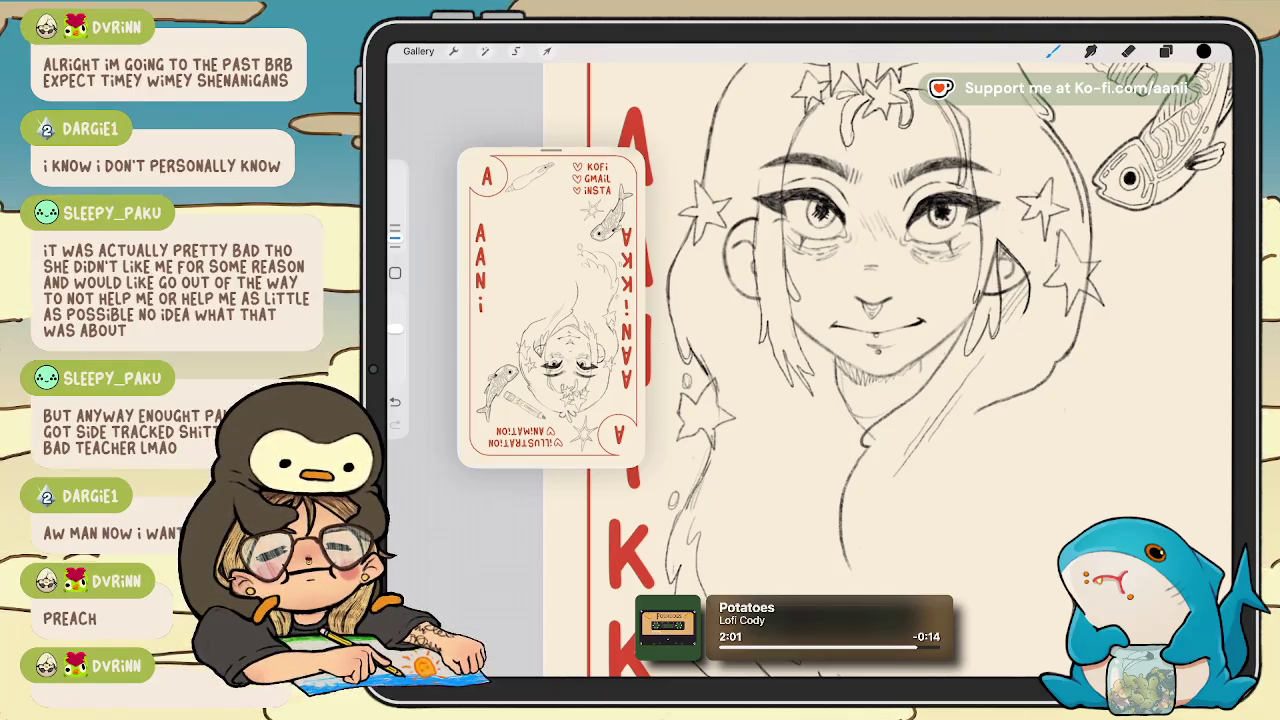
Undo the stray dot on the hair, toggle Eraser and Brush, and pan to the hair beside the KKA letters.
{"action": "scroll", "coordinate": [810, 360], "scroll_direction": "down", "scroll_amount": 5}
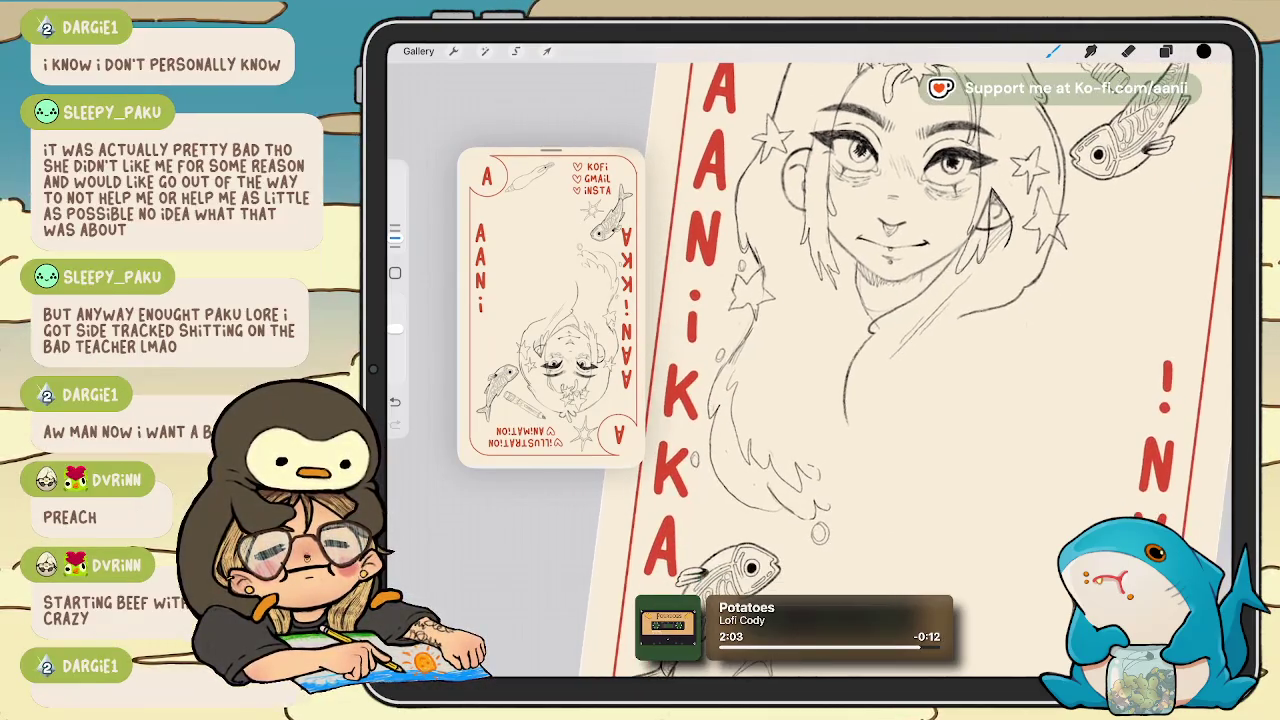
{"action": "scroll", "coordinate": [810, 360], "scroll_direction": "up", "scroll_amount": 5}
{"action": "scroll", "coordinate": [810, 360], "scroll_direction": "up", "scroll_amount": 3}
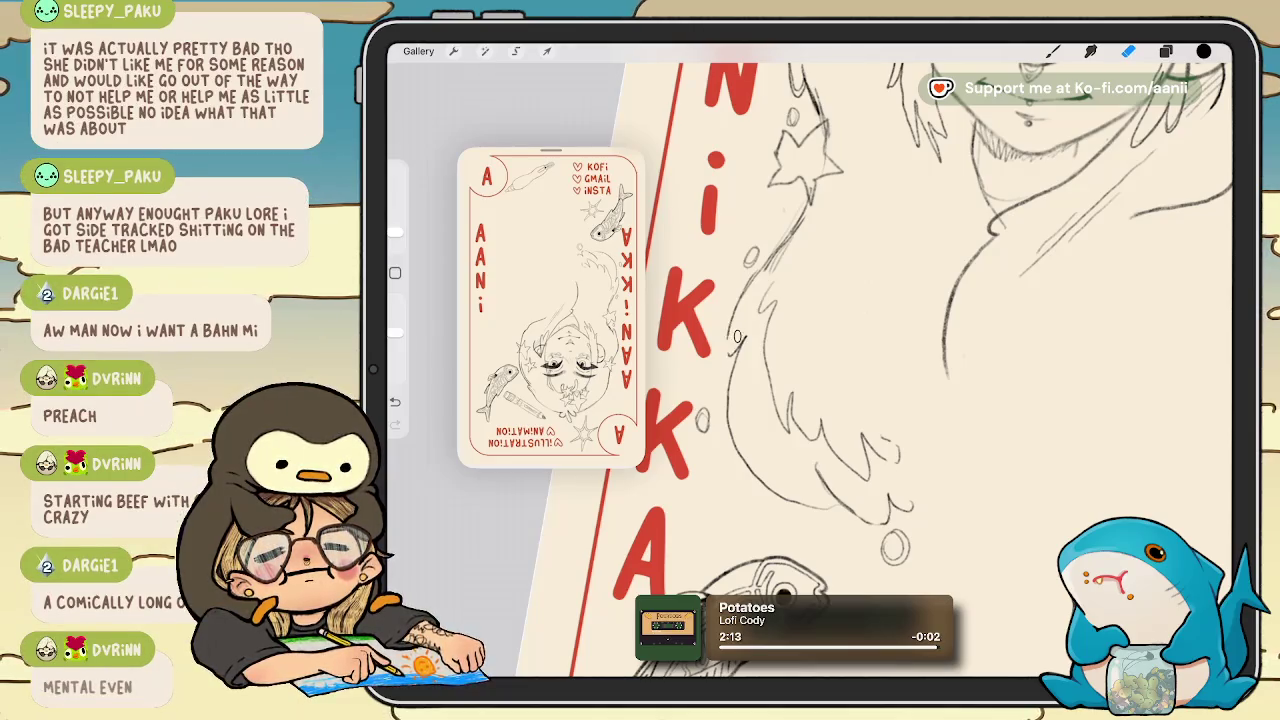
{"action": "scroll", "coordinate": [920, 340], "scroll_direction": "up", "scroll_amount": 2}
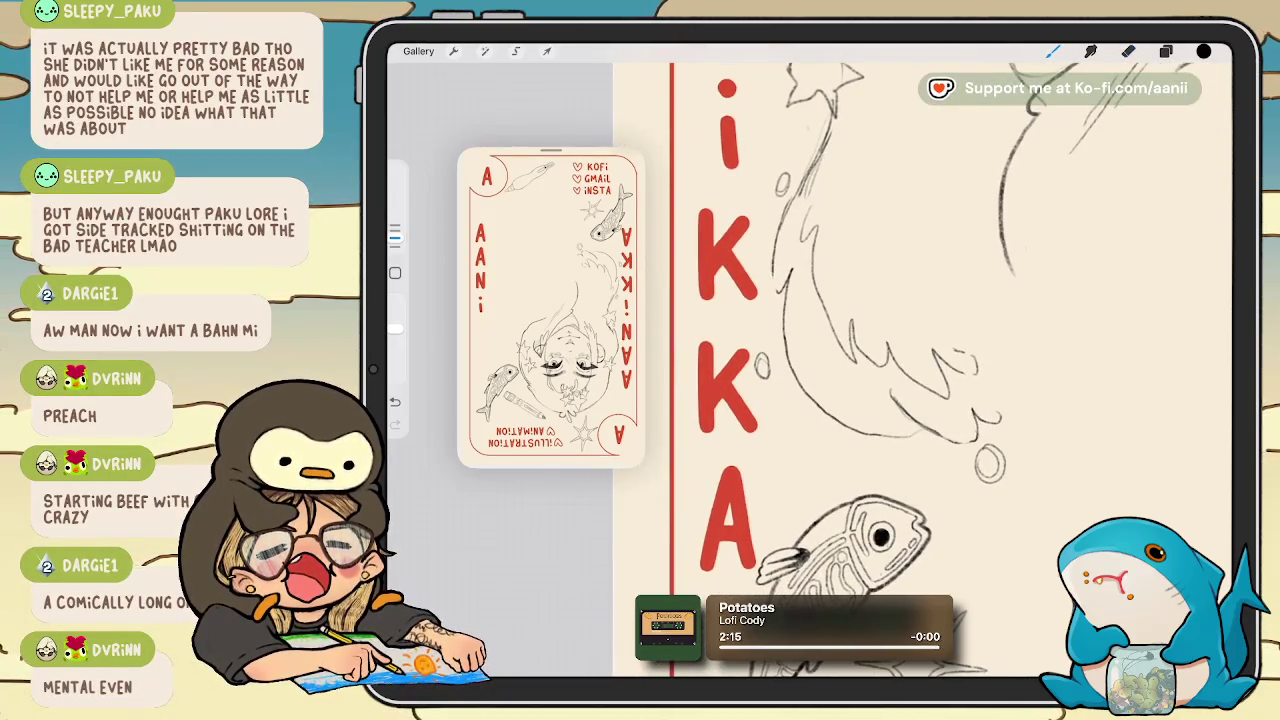
{"action": "scroll", "coordinate": [920, 340], "scroll_direction": "up", "scroll_amount": 2}
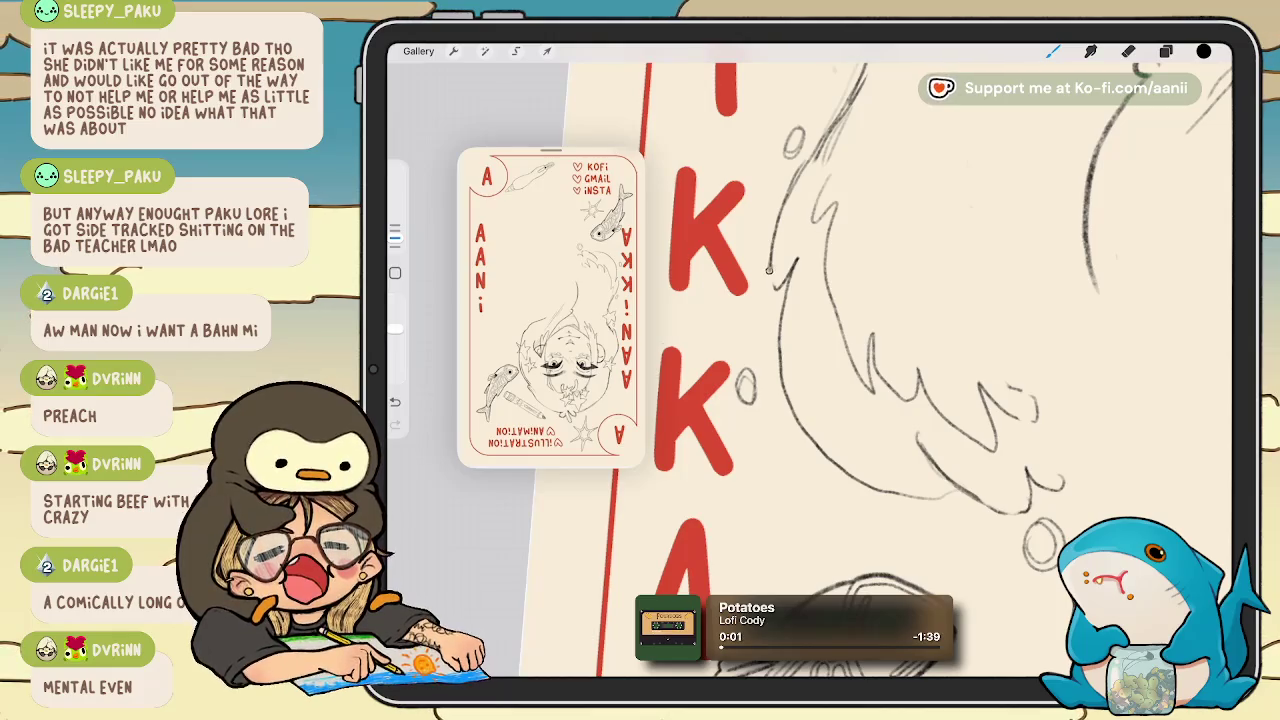
{"action": "key", "text": "ctrl+z"}
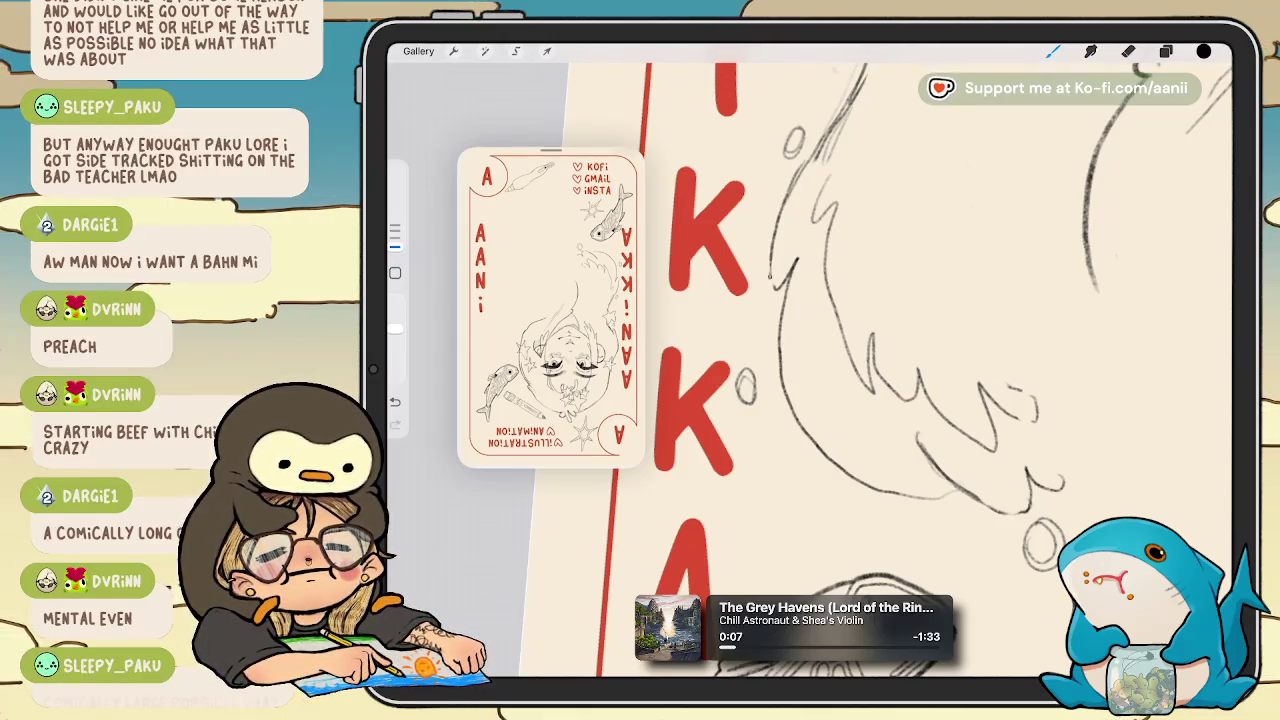
{"action": "key", "text": "e"}
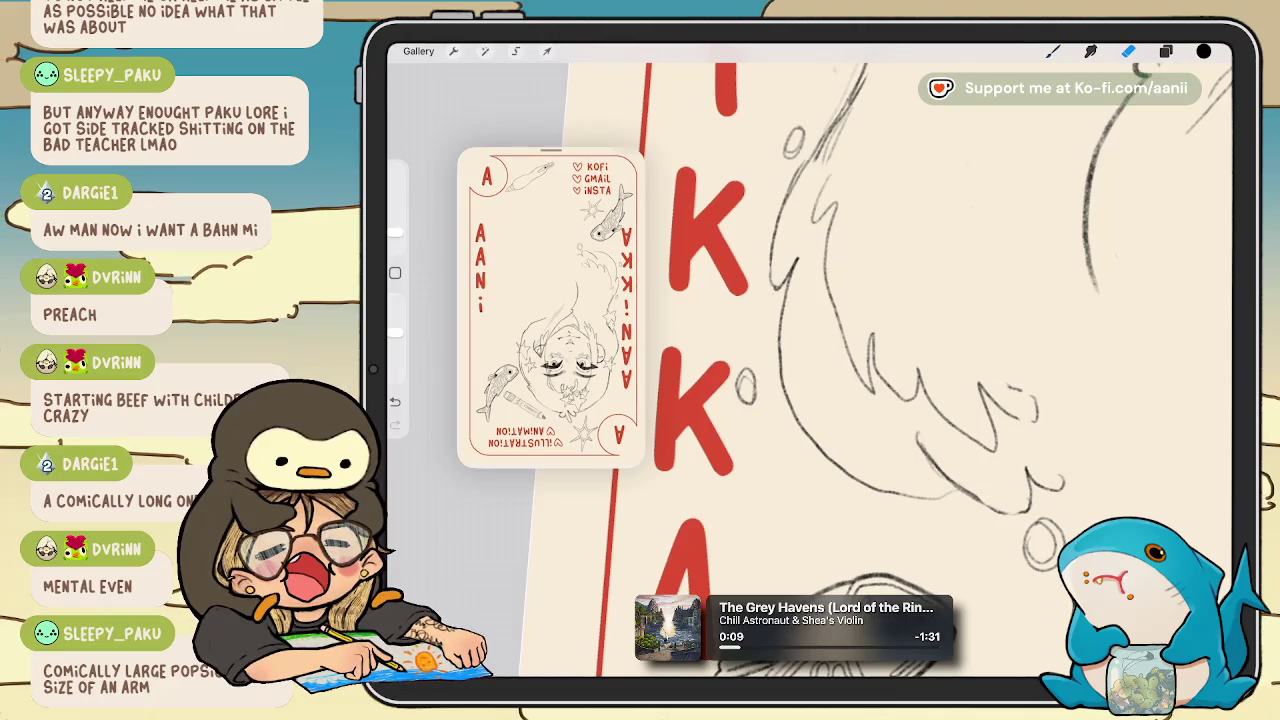
{"action": "key", "text": "b"}
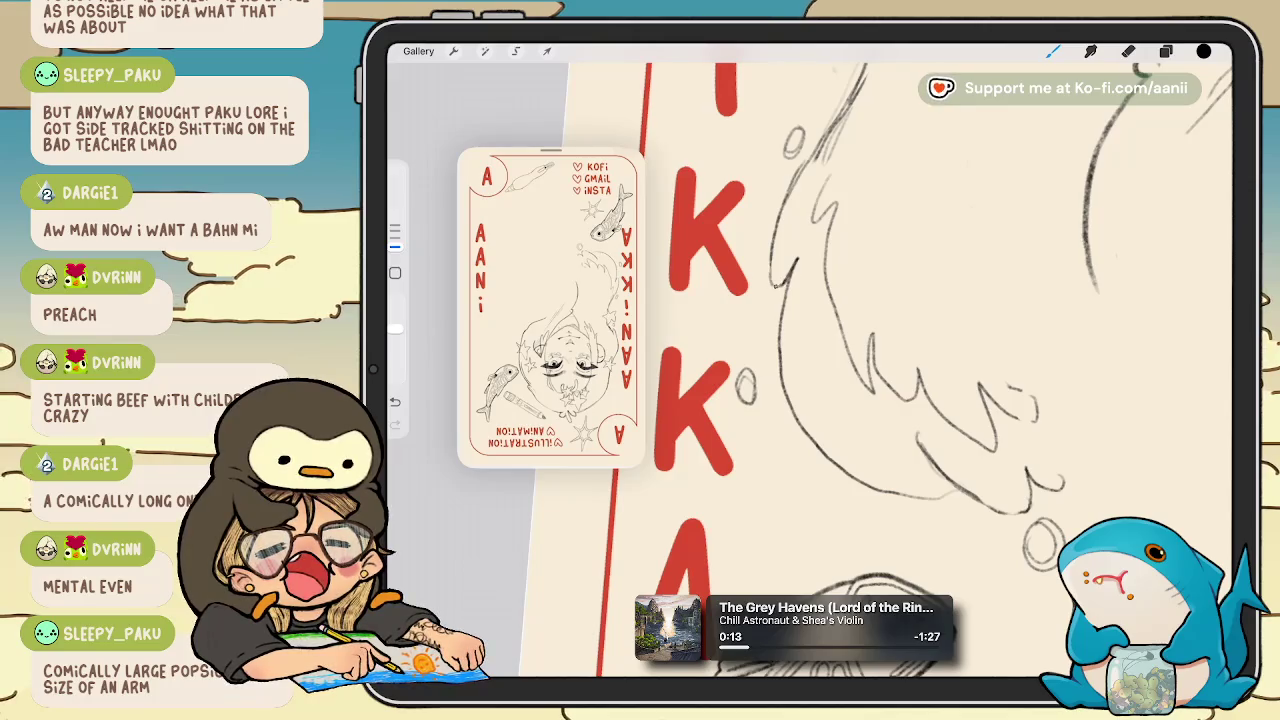
{"action": "key", "text": "e"}
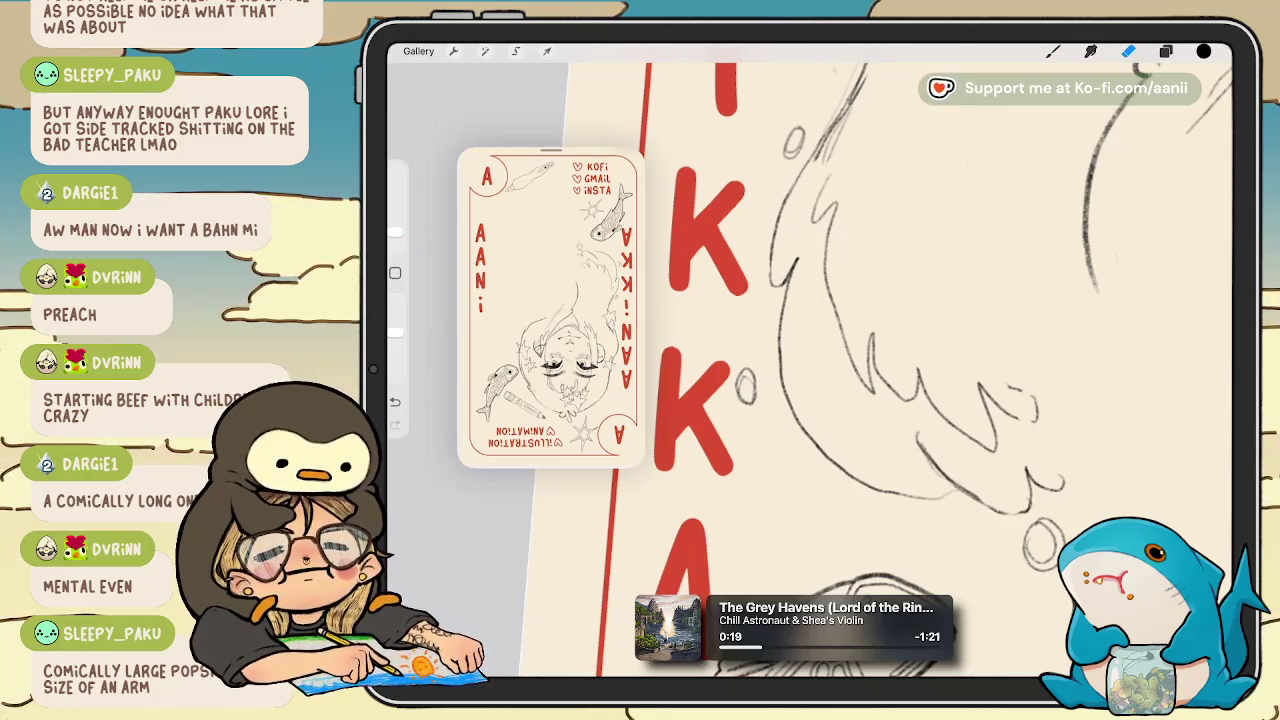
{"action": "left_click_drag", "start_coordinate": [812, 143], "coordinate": [830, 235]}
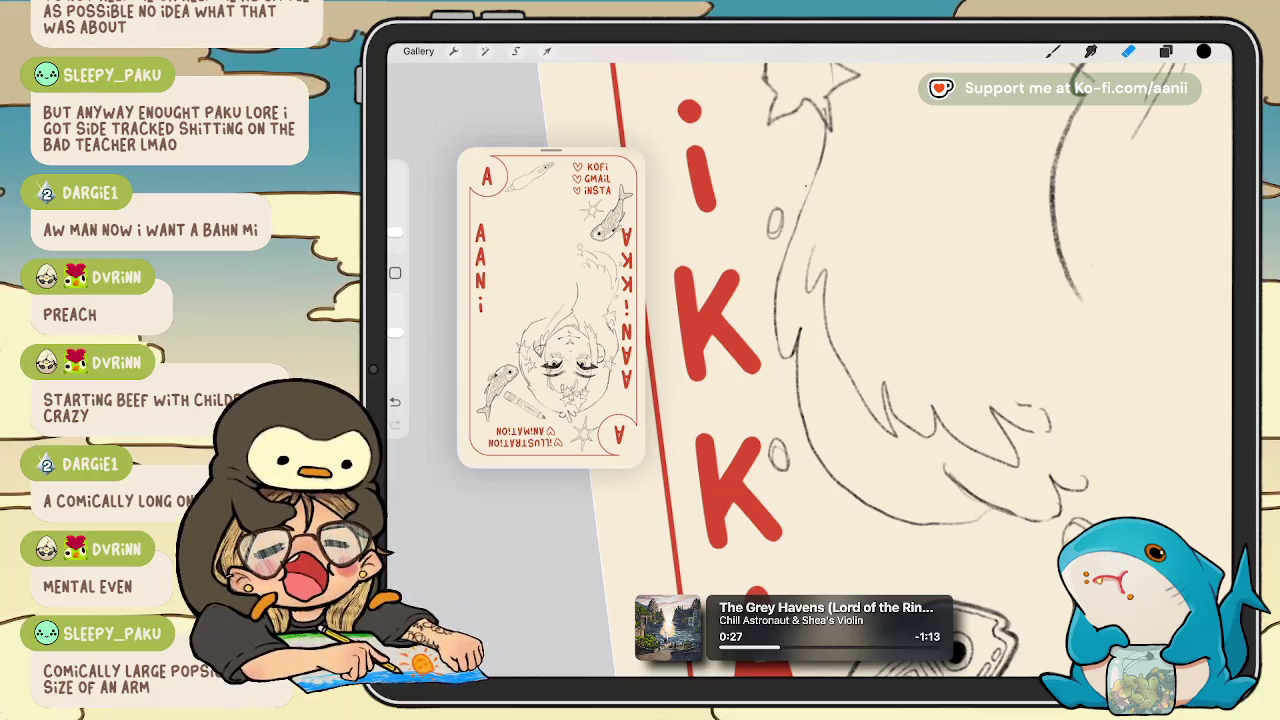
Return to the brush, zoom in, then erase to clean the hair sketch beside the NiK lettering.
{"action": "left_click", "coordinate": [1053, 51]}
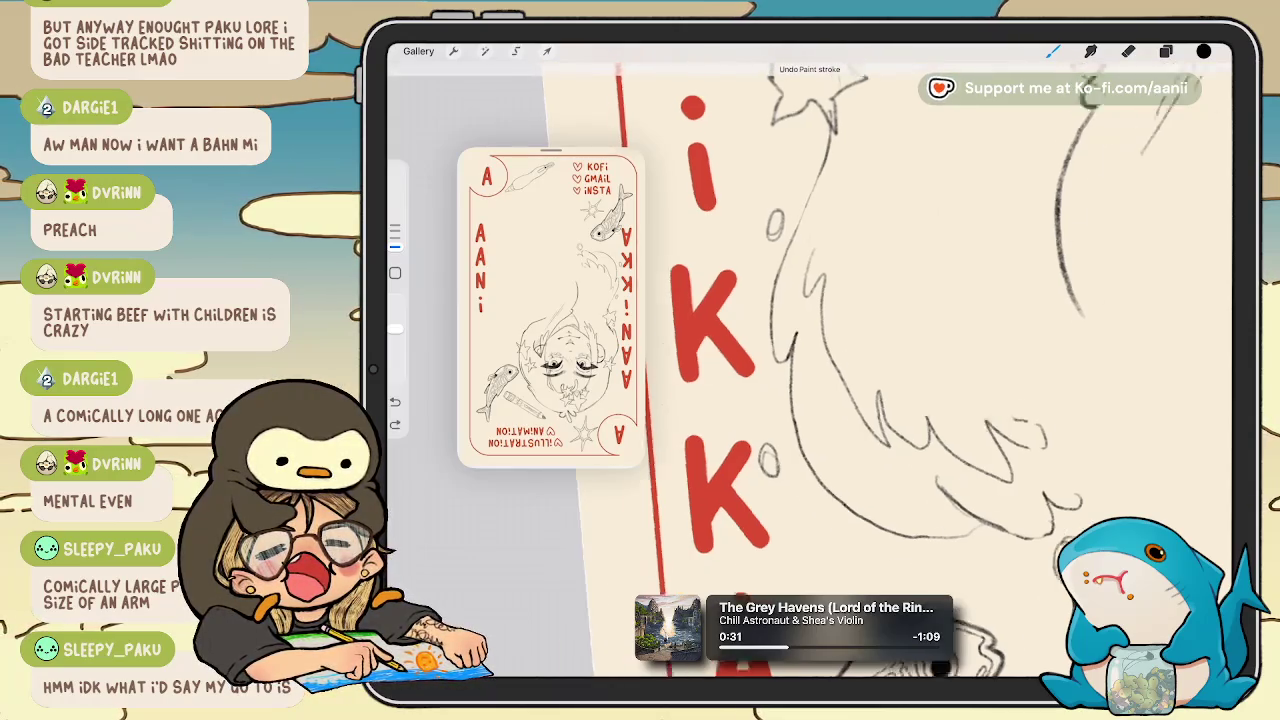
{"action": "scroll", "coordinate": [810, 370], "scroll_direction": "up", "scroll_amount": 3}
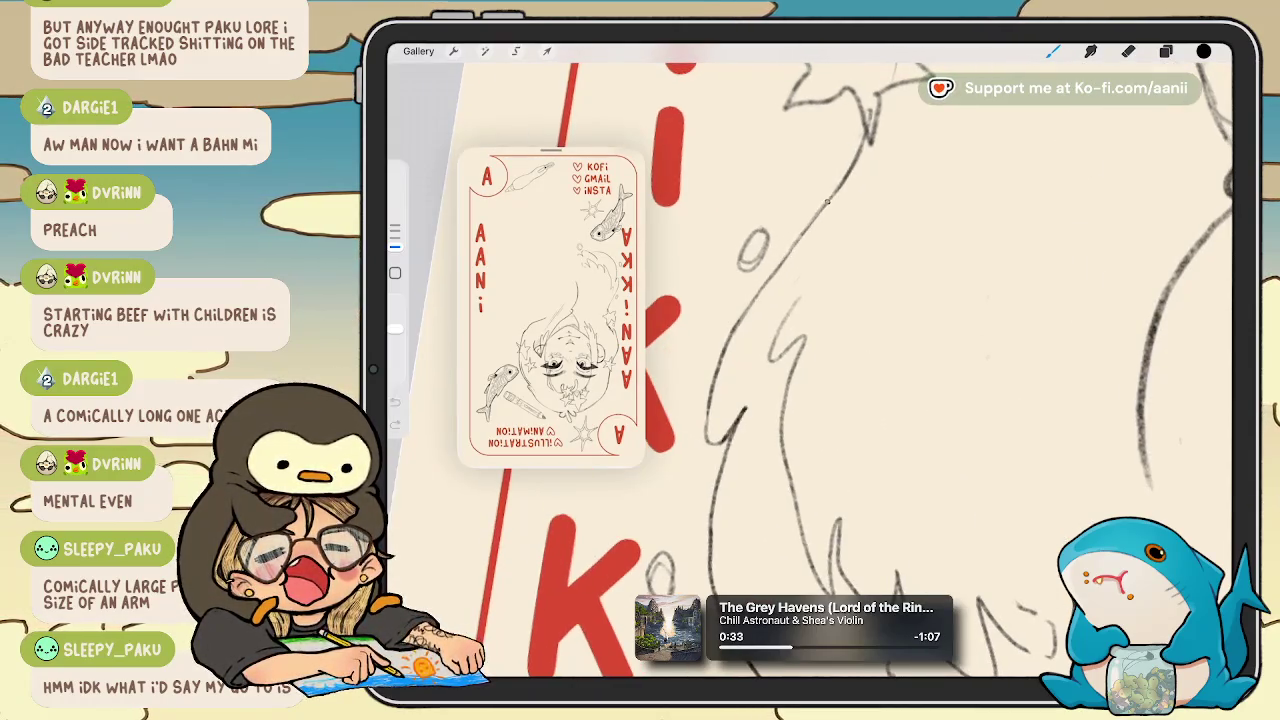
{"action": "scroll", "coordinate": [810, 370], "scroll_direction": "up", "scroll_amount": 3}
{"action": "key", "text": "e"}
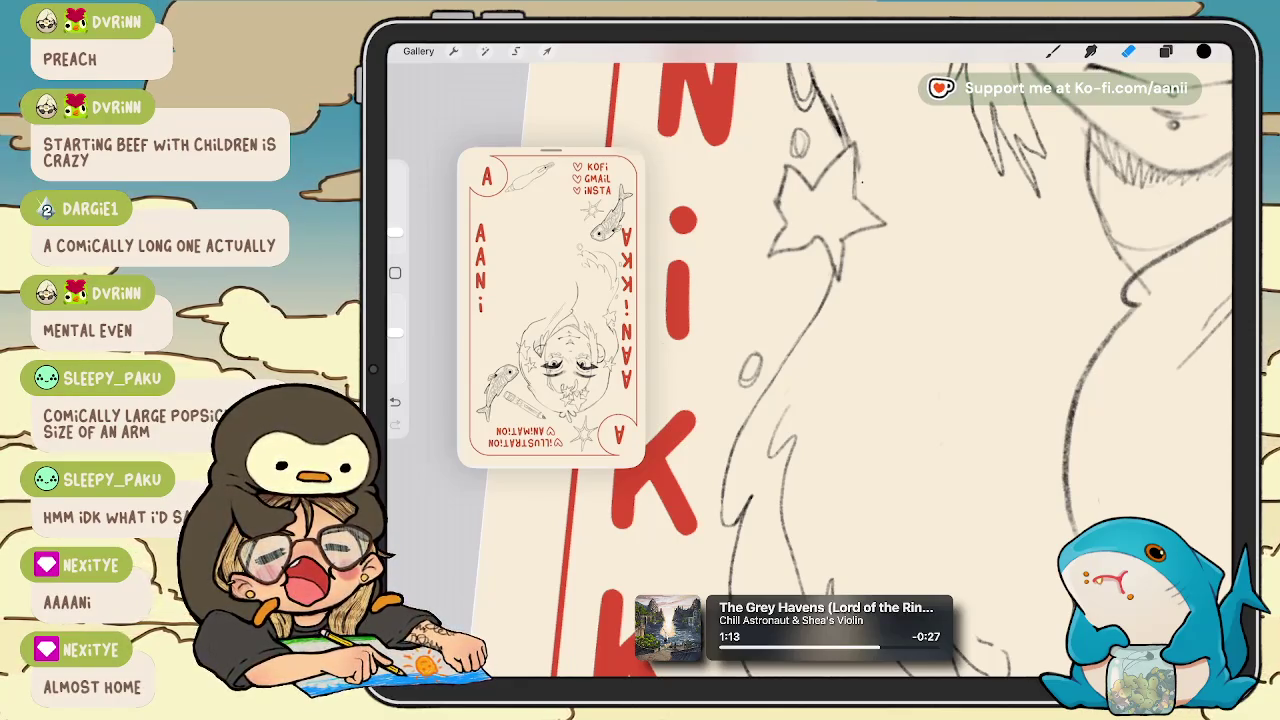
{"action": "scroll", "coordinate": [810, 360], "scroll_direction": "down", "scroll_amount": 2}
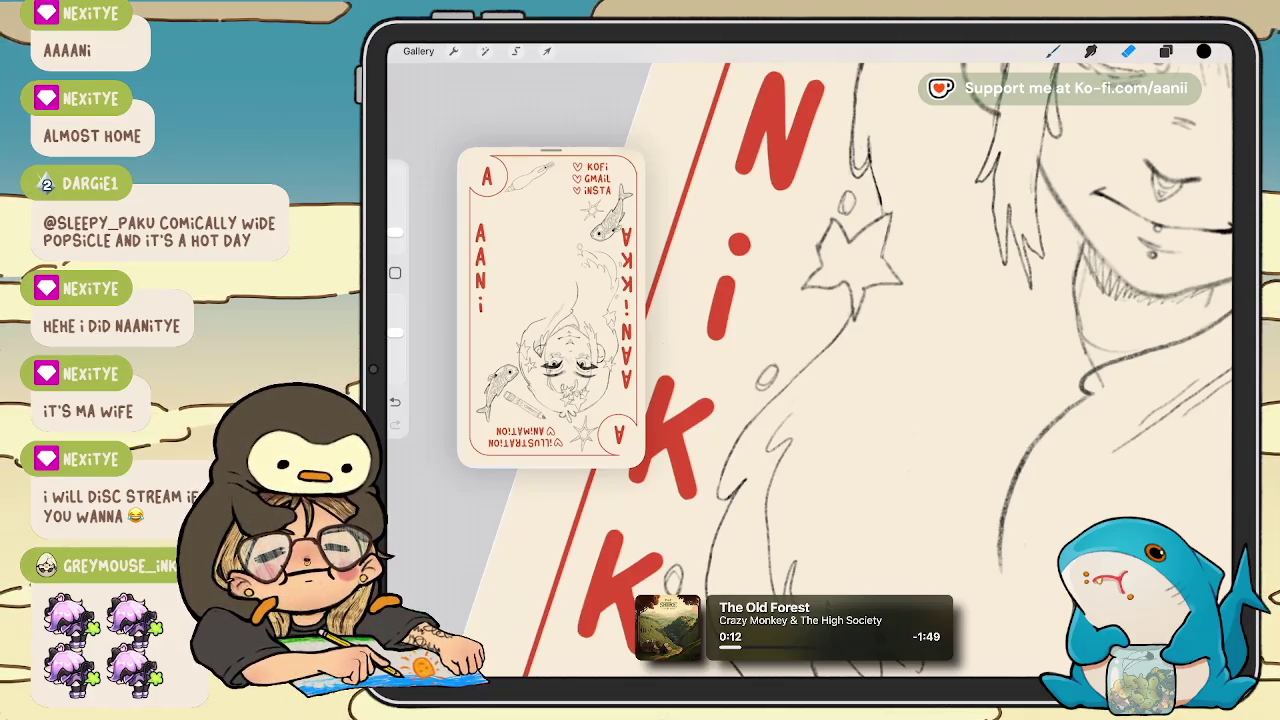
Return to the inking brush, zoom out over the AANiKKA side, then zoom back onto the face.
{"action": "key", "text": "b"}
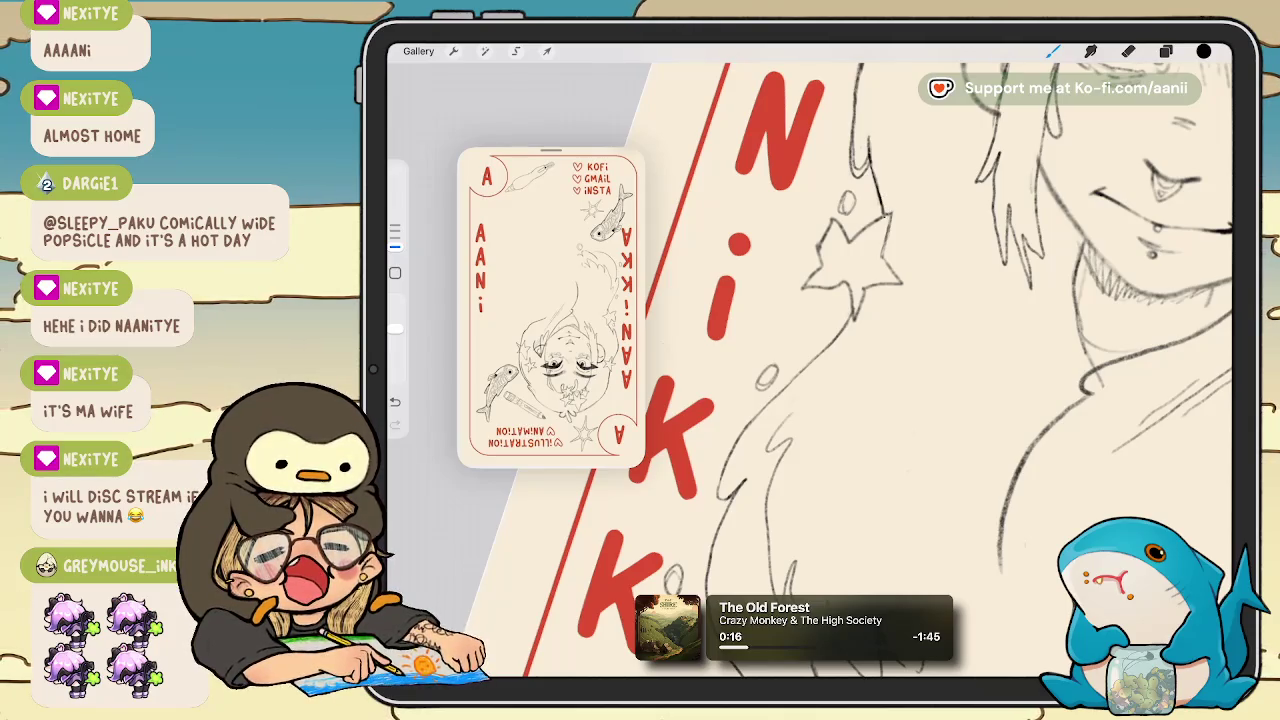
{"action": "scroll", "coordinate": [810, 365], "scroll_direction": "down", "scroll_amount": 3}
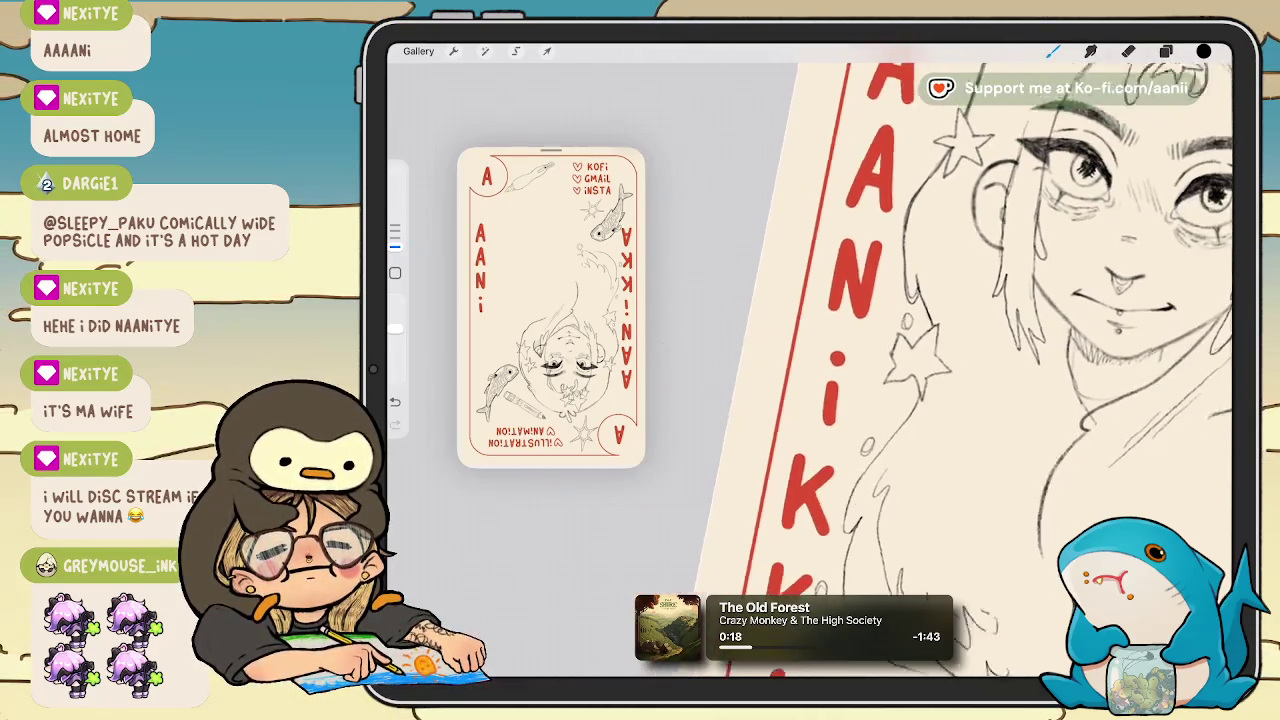
{"action": "scroll", "coordinate": [990, 326], "scroll_direction": "down", "scroll_amount": 3}
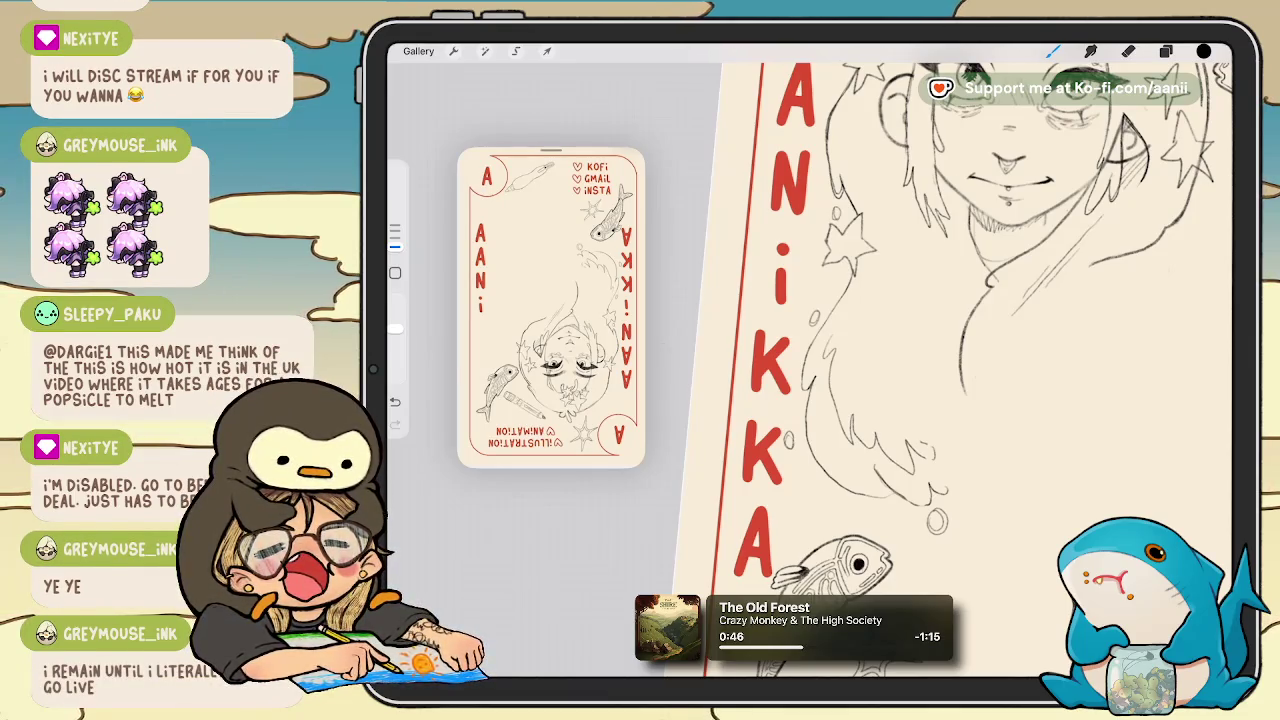
{"action": "scroll", "coordinate": [960, 350], "scroll_direction": "up", "scroll_amount": 3}
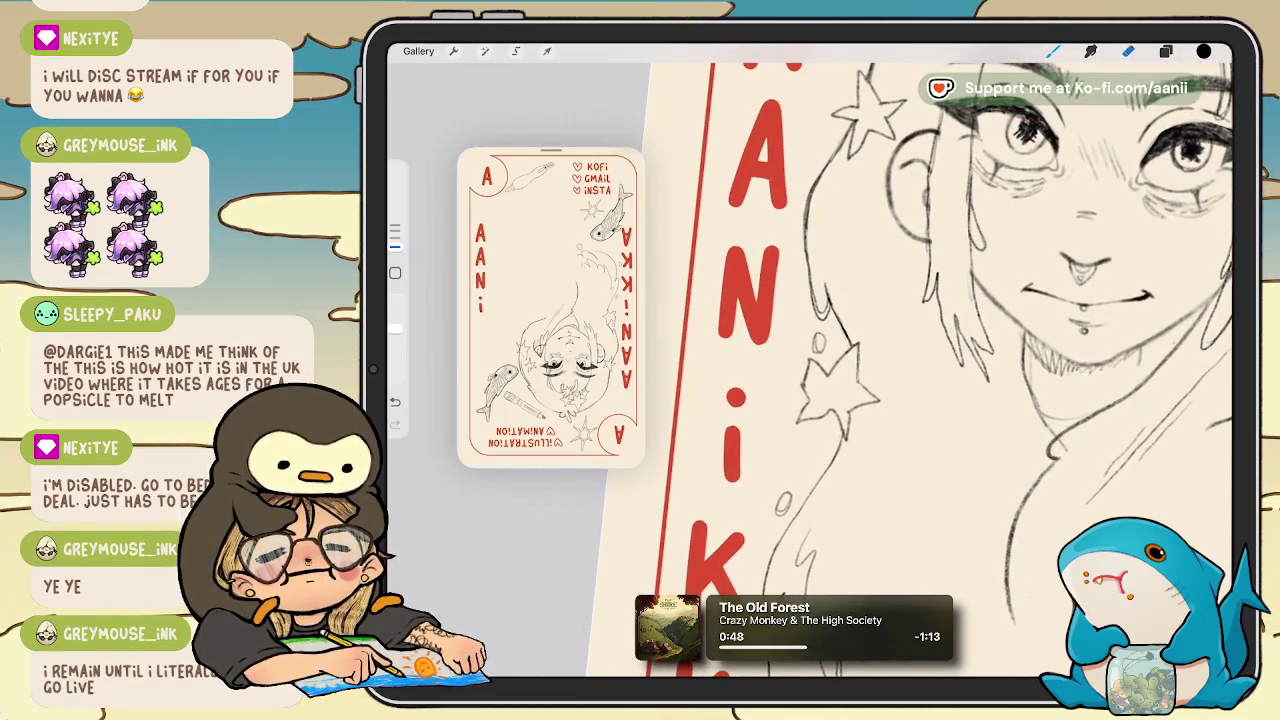
{"action": "key", "text": "e"}
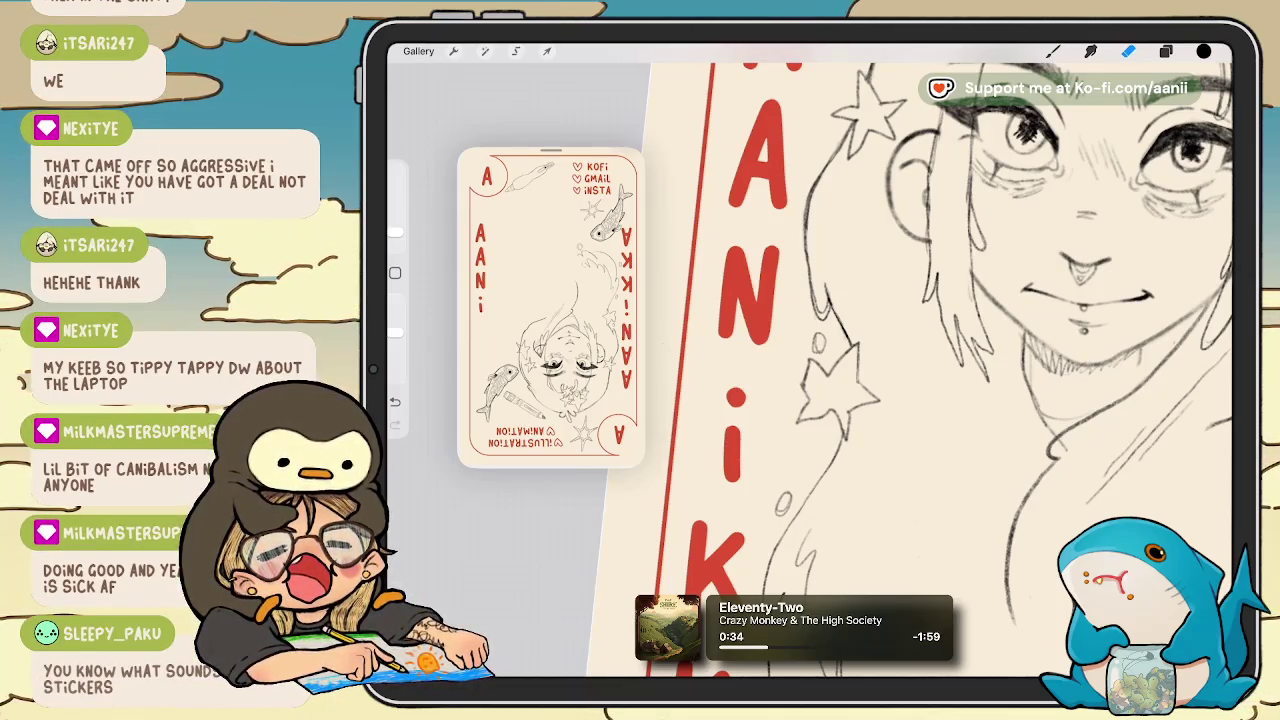
Set the eraser size to 9% and erase the pencil hair line left of the face.
{"action": "scroll", "coordinate": [810, 350], "scroll_direction": "down", "scroll_amount": 3}
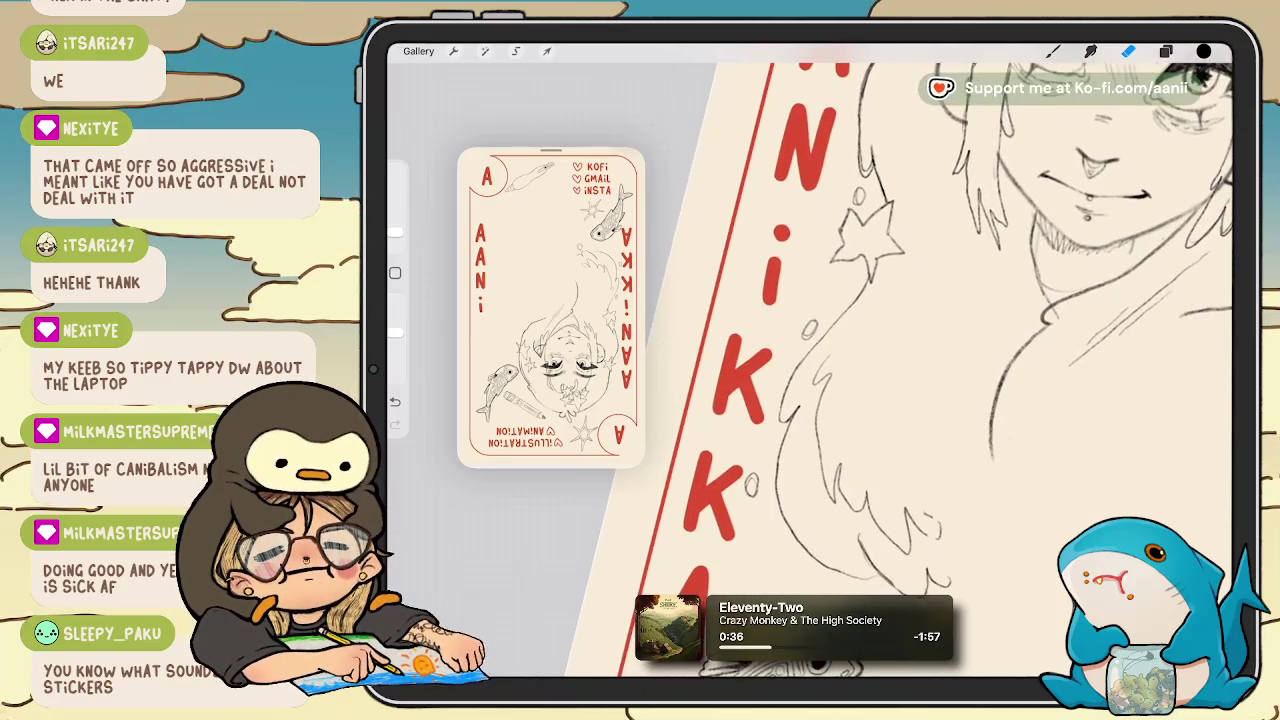
{"action": "scroll", "coordinate": [810, 340], "scroll_direction": "down", "scroll_amount": 2}
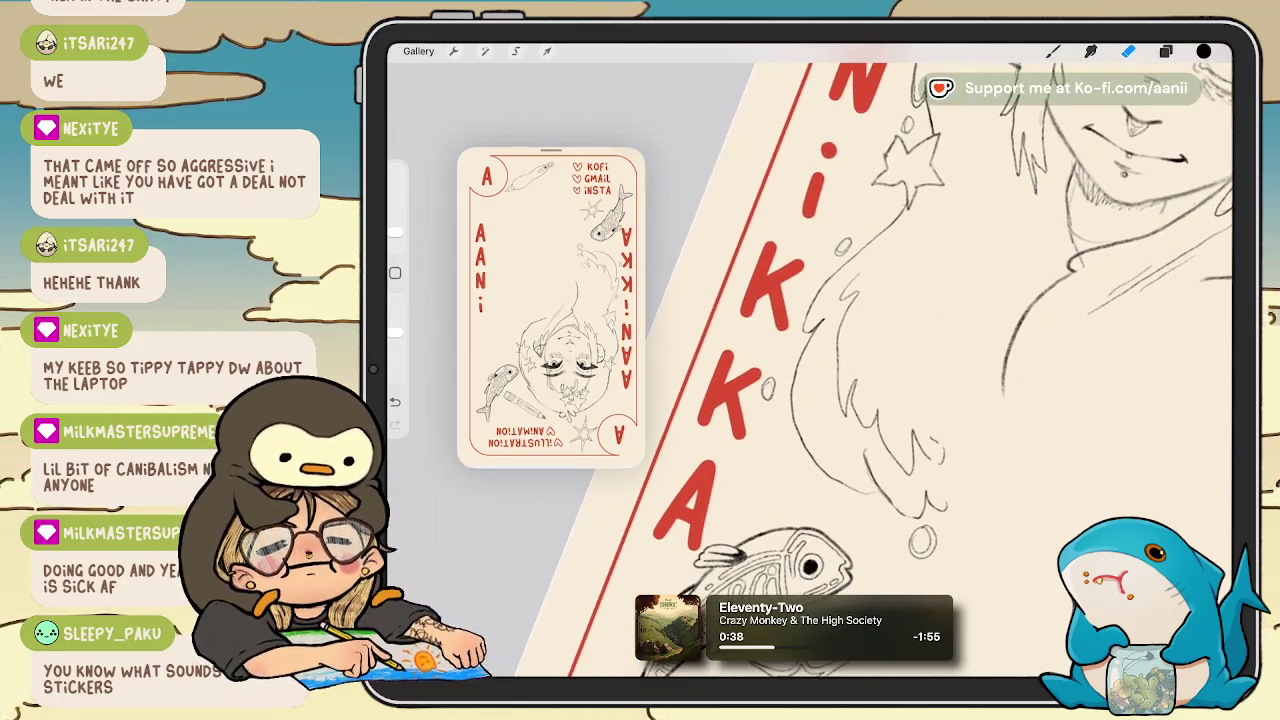
{"action": "scroll", "coordinate": [810, 340], "scroll_direction": "down", "scroll_amount": 2}
{"action": "scroll", "coordinate": [1000, 330], "scroll_direction": "up", "scroll_amount": 3}
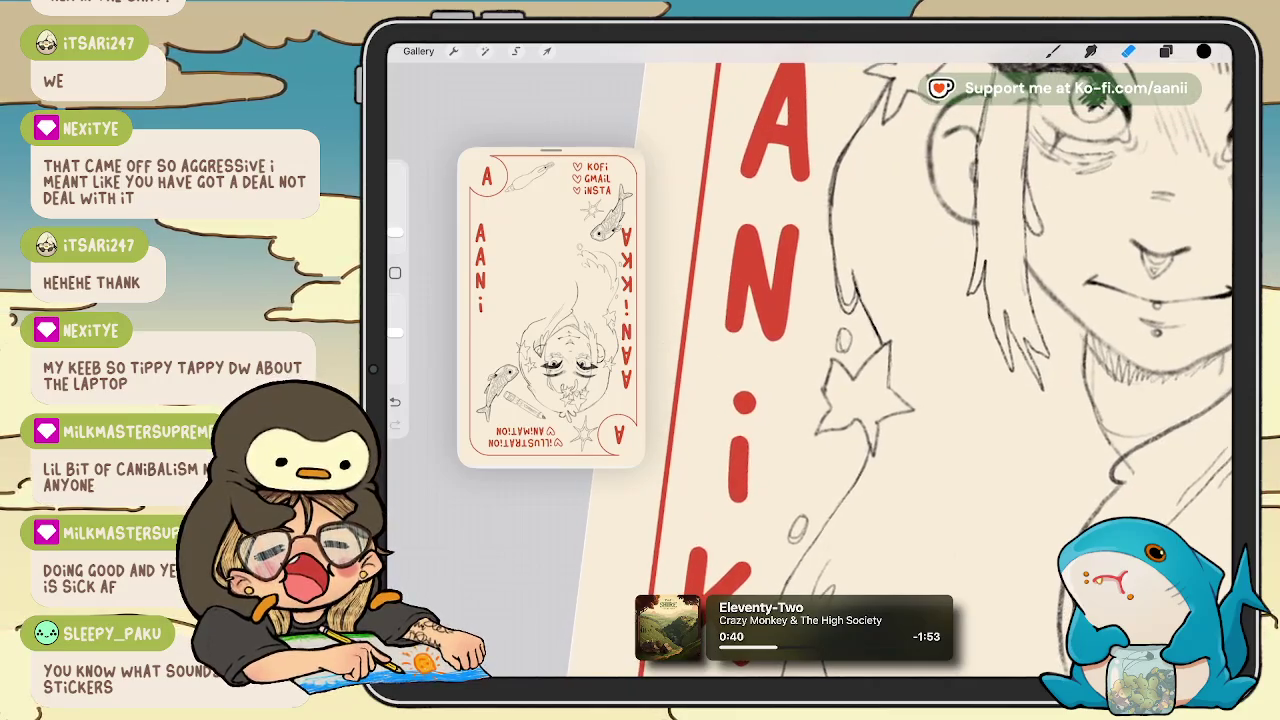
{"action": "scroll", "coordinate": [1000, 330], "scroll_direction": "up", "scroll_amount": 2}
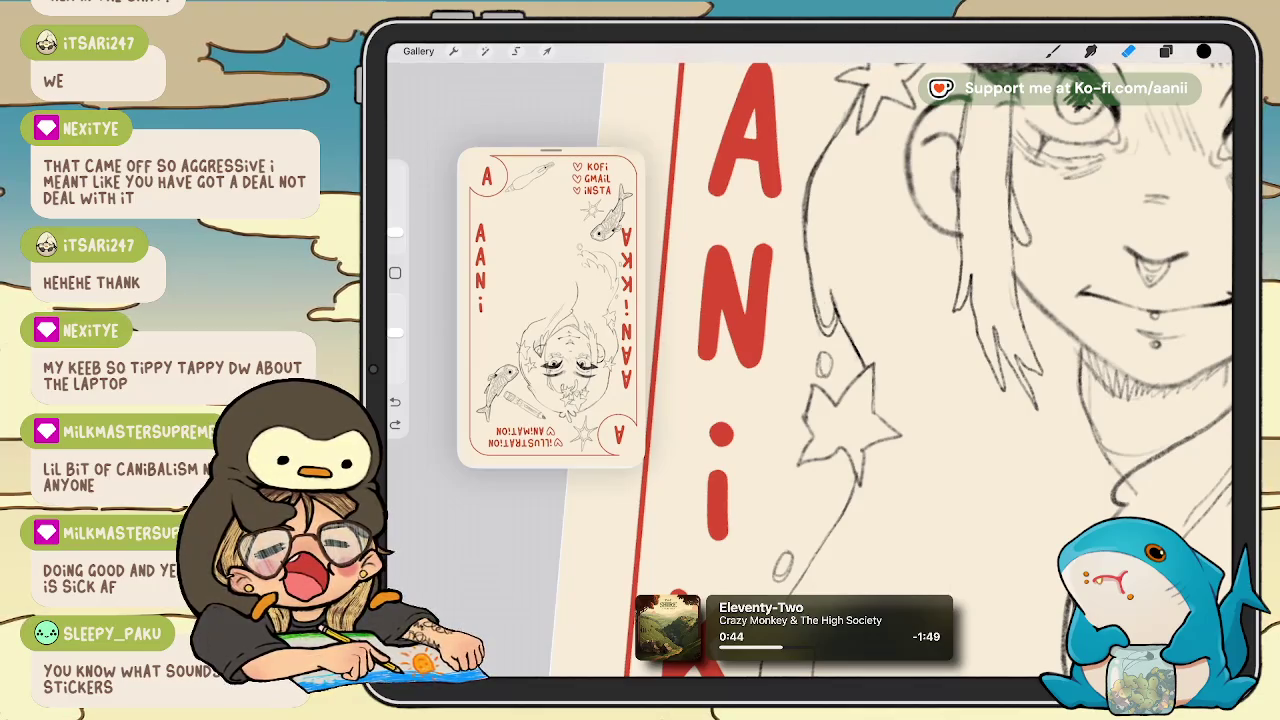
{"action": "left_click_drag", "start_coordinate": [395, 232], "coordinate": [395, 212]}
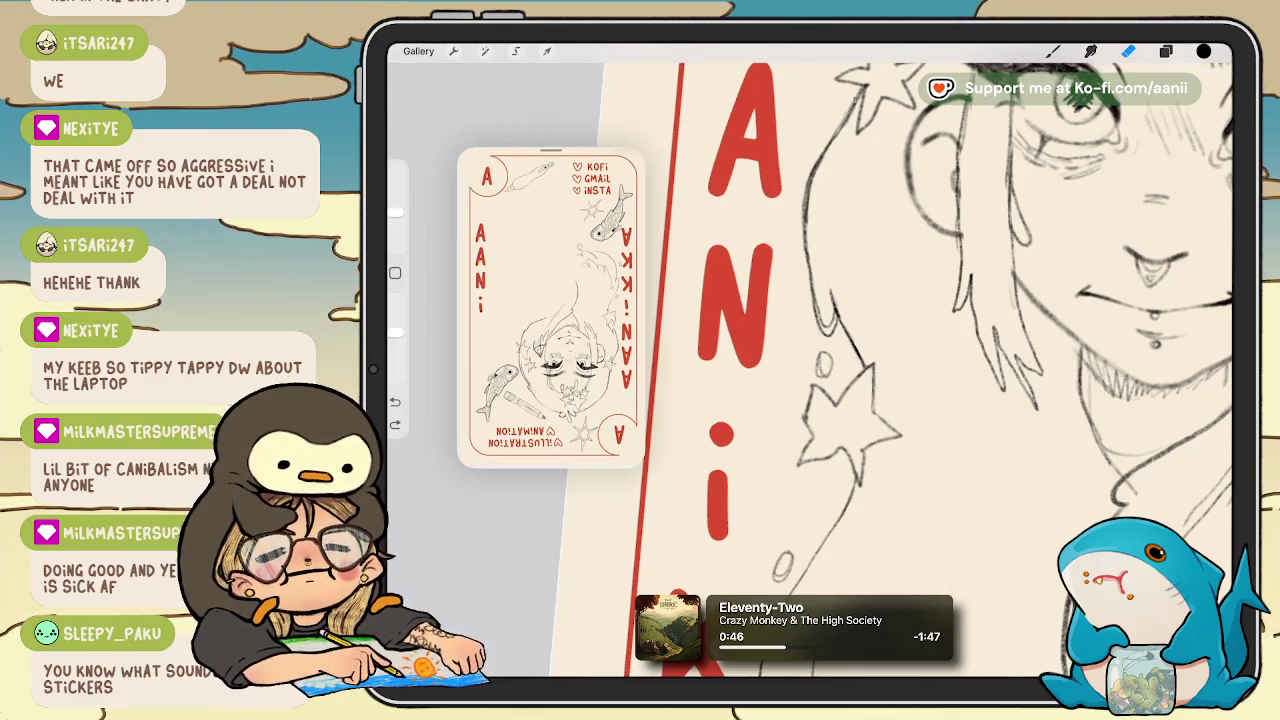
{"action": "left_click_drag", "start_coordinate": [824, 152], "coordinate": [807, 238]}
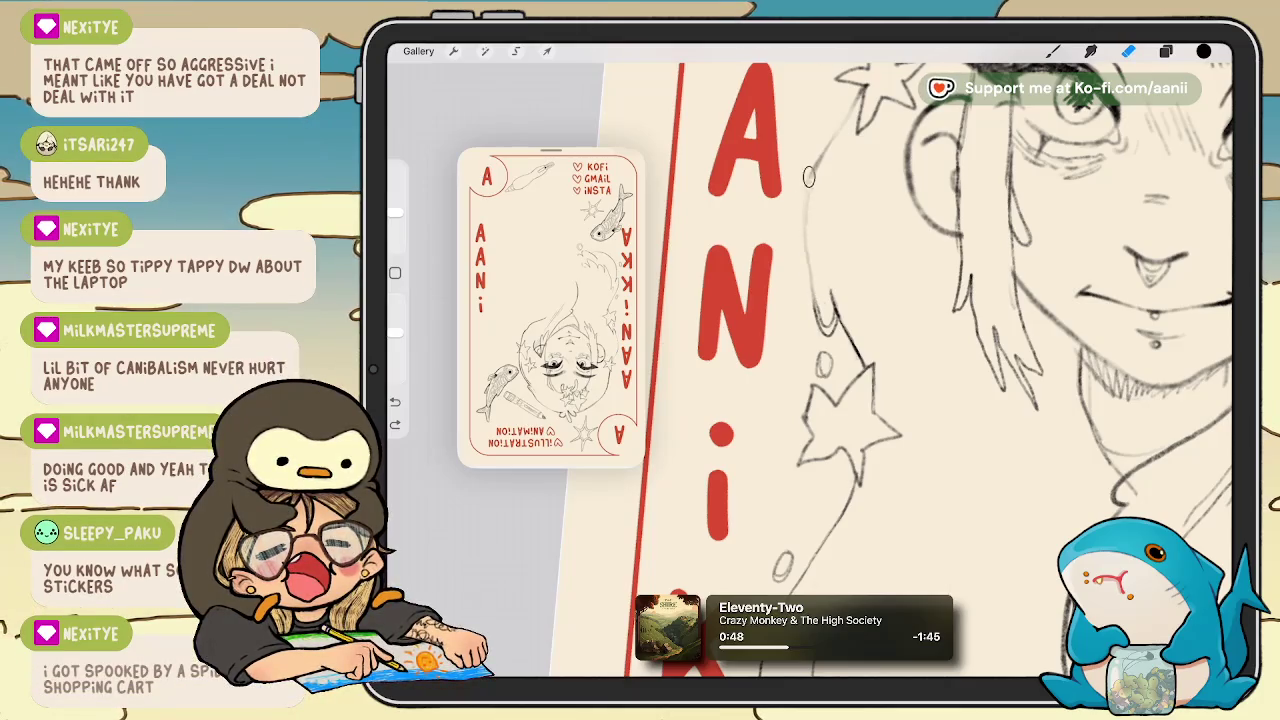
Switch to the inking brush, undo the last stroke, and readjust the zoom.
{"action": "key", "text": "b"}
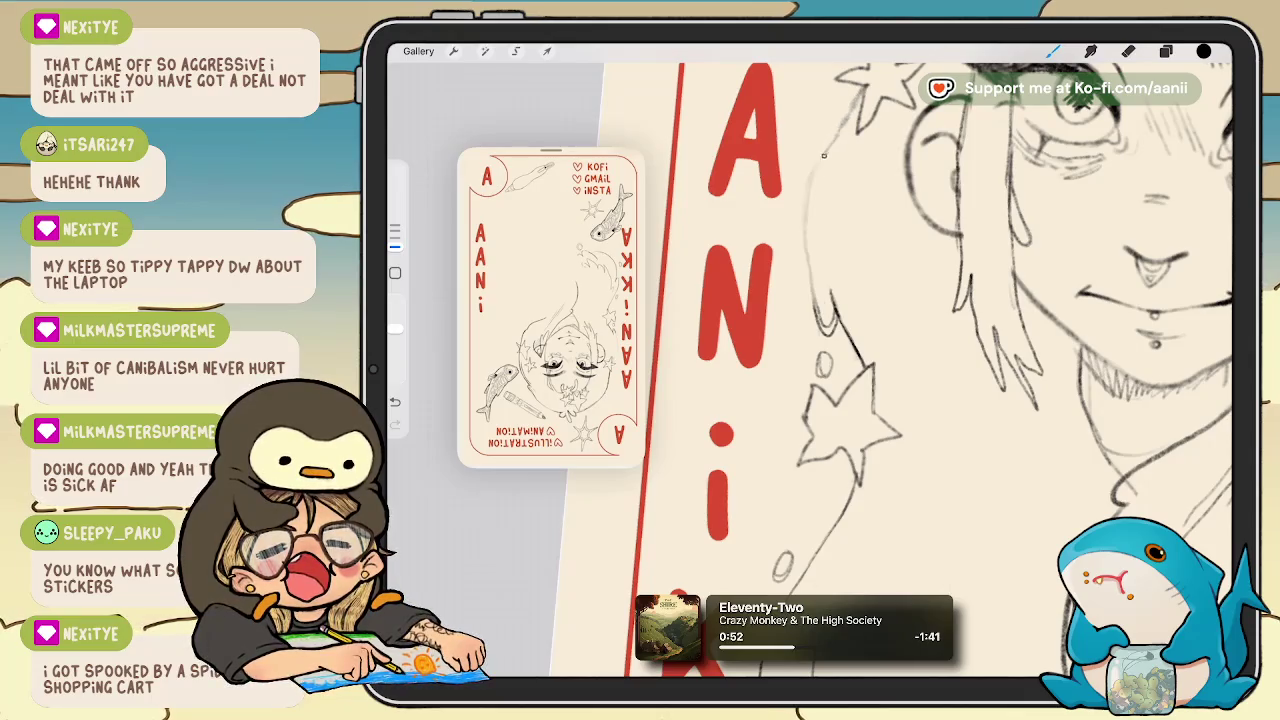
{"action": "key", "text": "ctrl+z"}
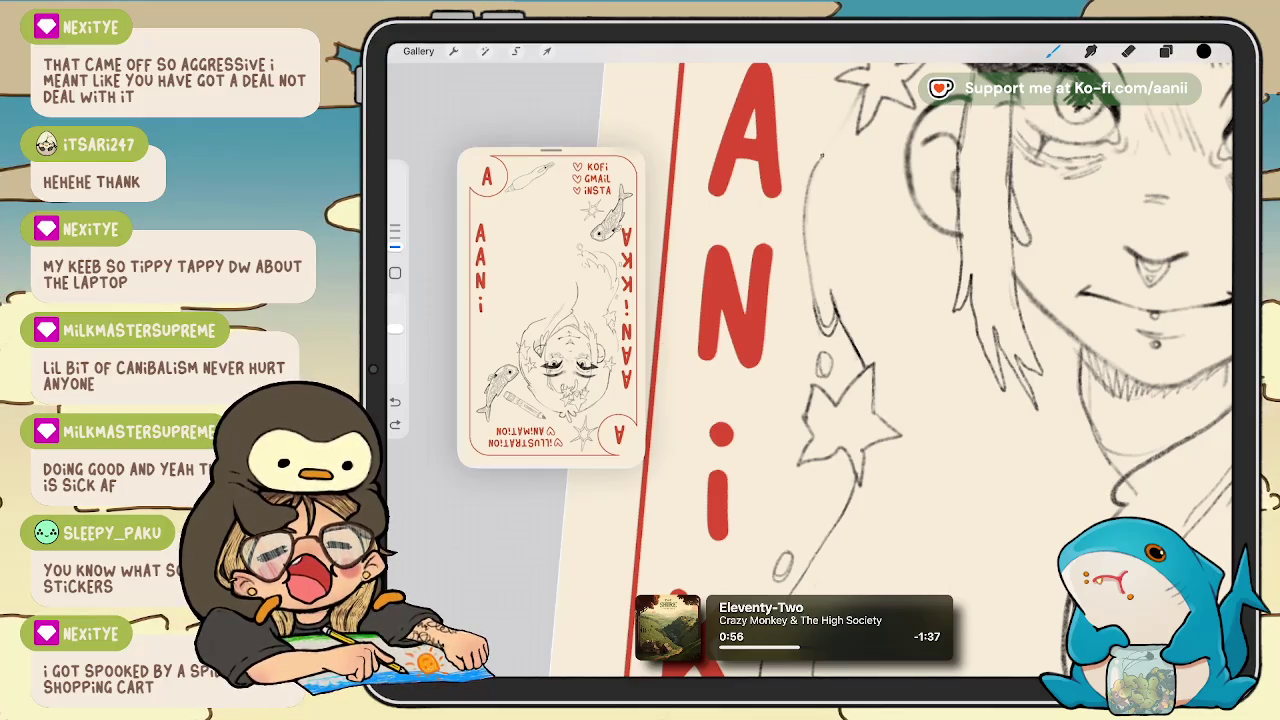
{"action": "scroll", "coordinate": [900, 360], "scroll_direction": "down", "scroll_amount": 3}
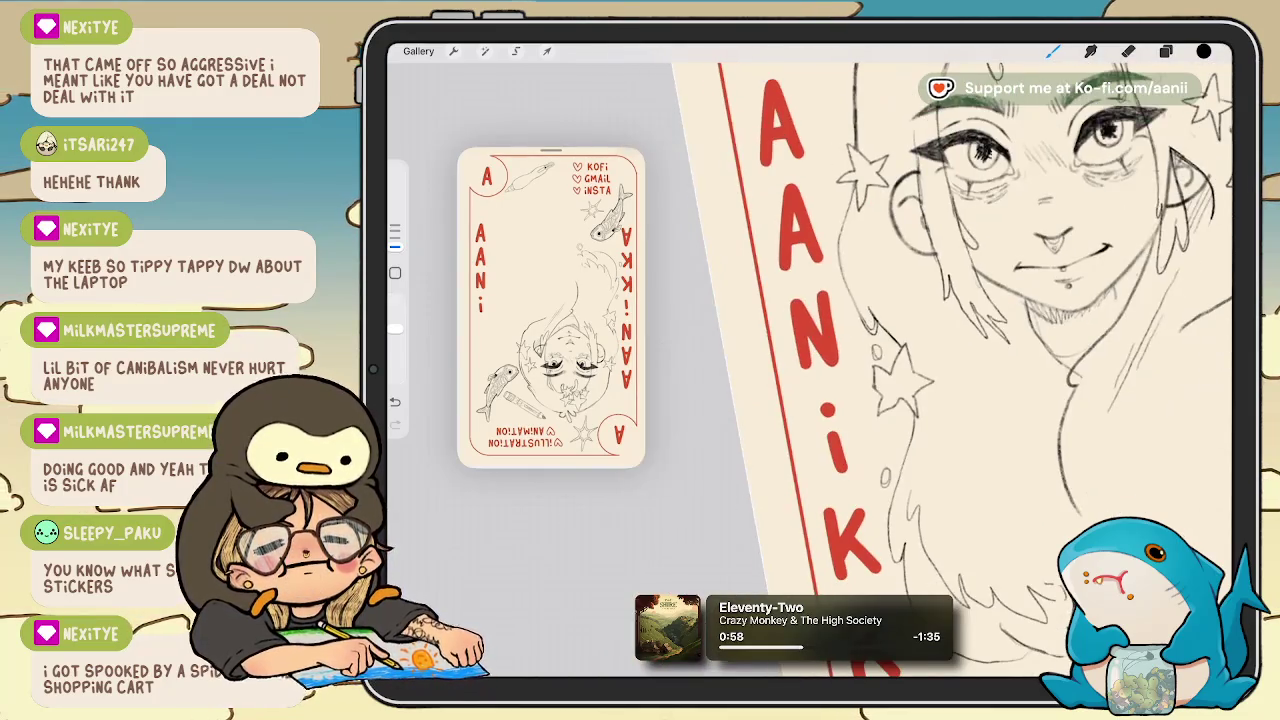
{"action": "scroll", "coordinate": [900, 360], "scroll_direction": "up", "scroll_amount": 3}
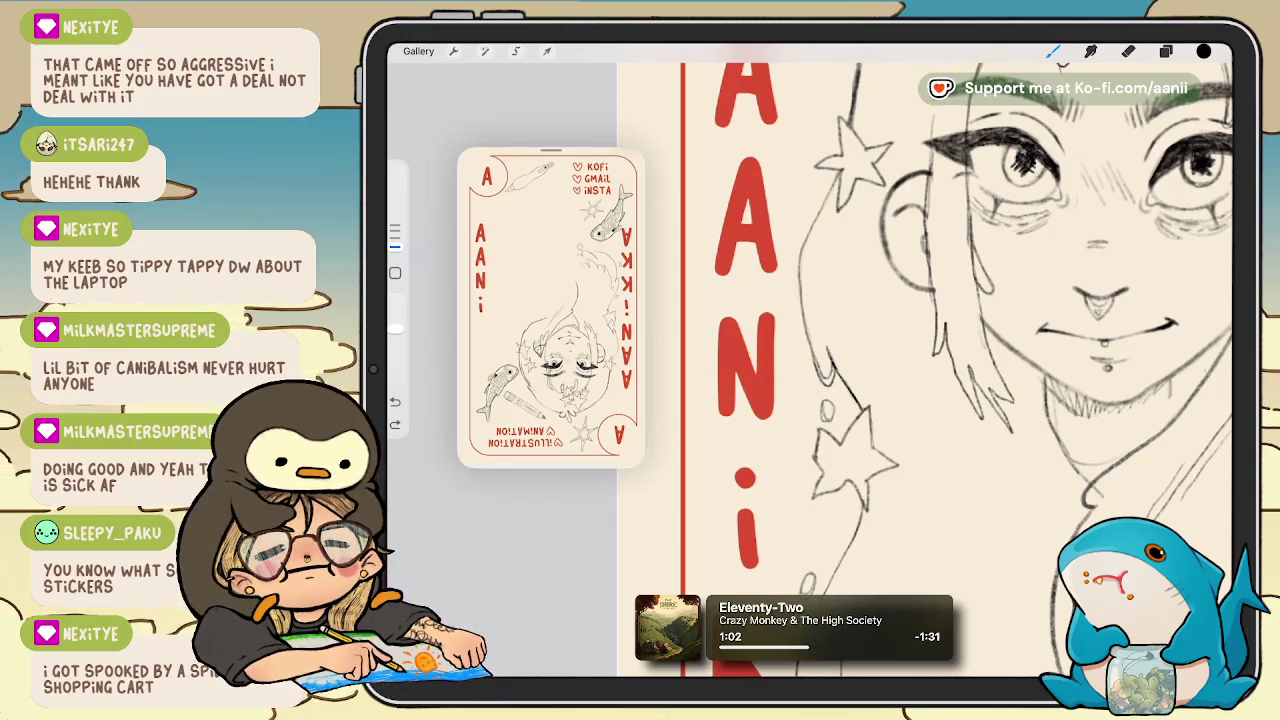
{"action": "scroll", "coordinate": [900, 360], "scroll_direction": "up", "scroll_amount": 3}
{"action": "scroll", "coordinate": [900, 360], "scroll_direction": "up", "scroll_amount": 2}
{"action": "key", "text": "e"}
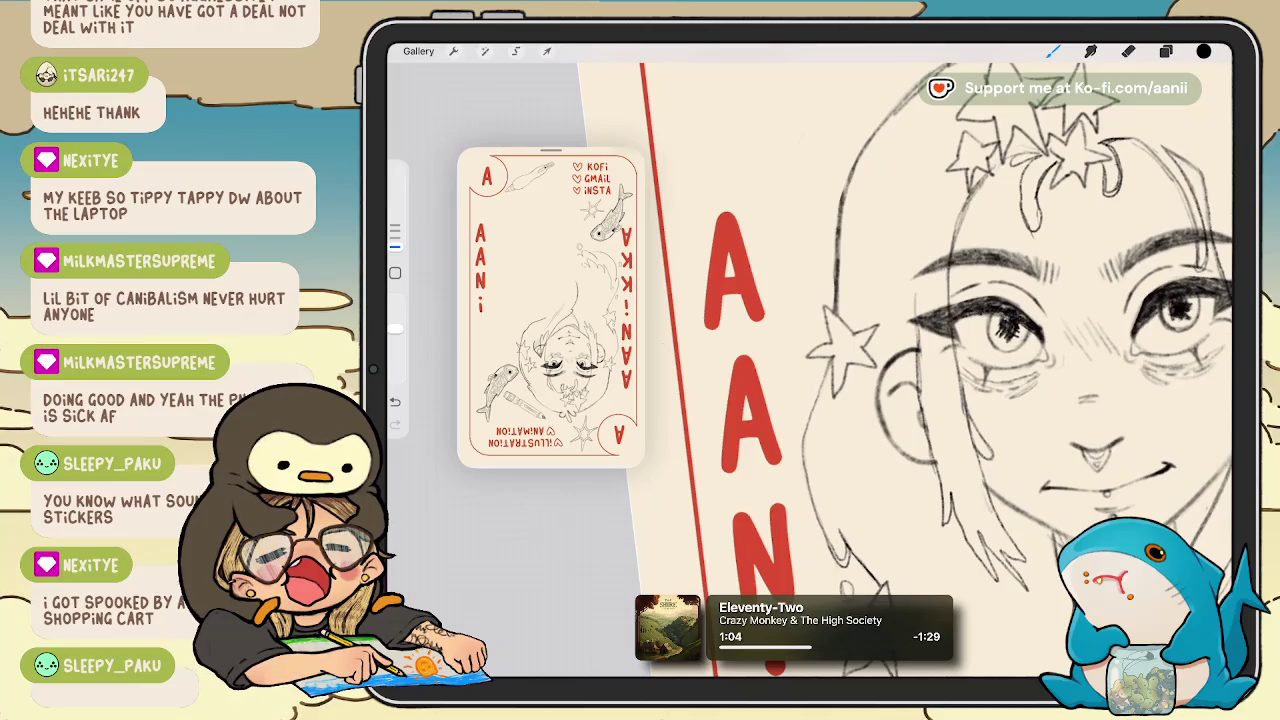
{"action": "left_click_drag", "start_coordinate": [834, 310], "coordinate": [847, 180]}
{"action": "key", "text": "b"}
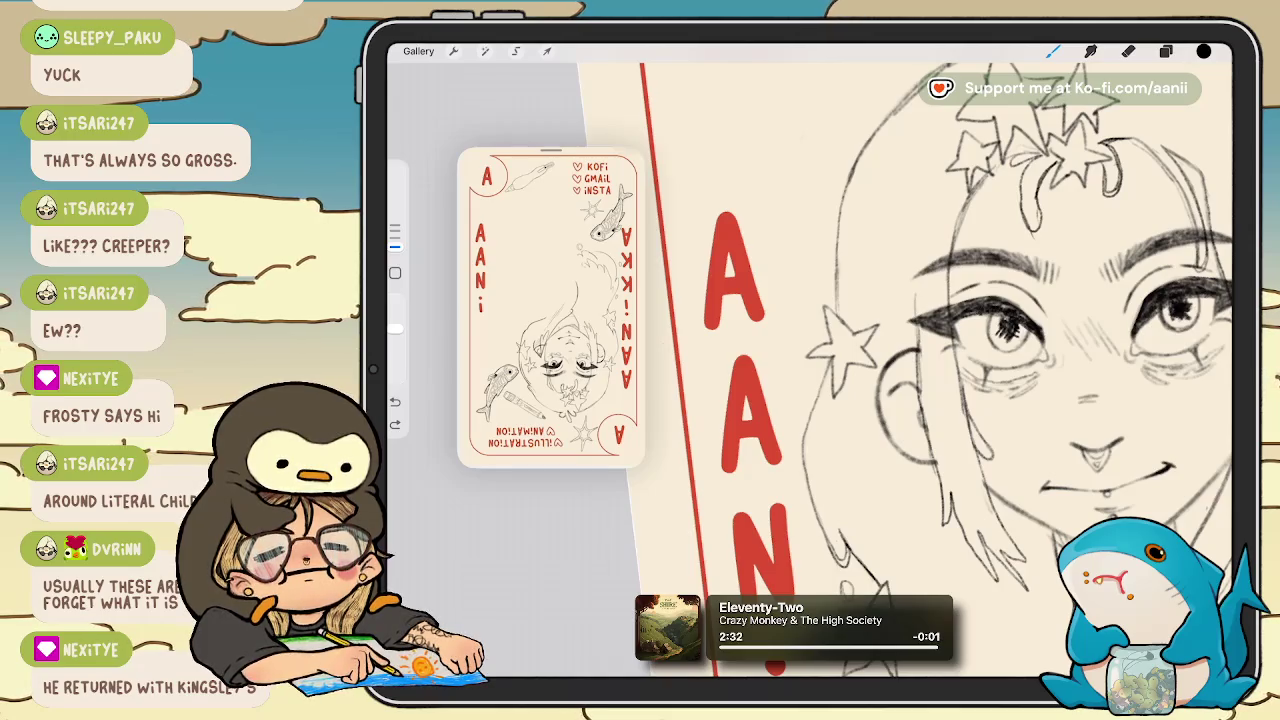
{"action": "left_click_drag", "start_coordinate": [1000, 350], "coordinate": [950, 420]}
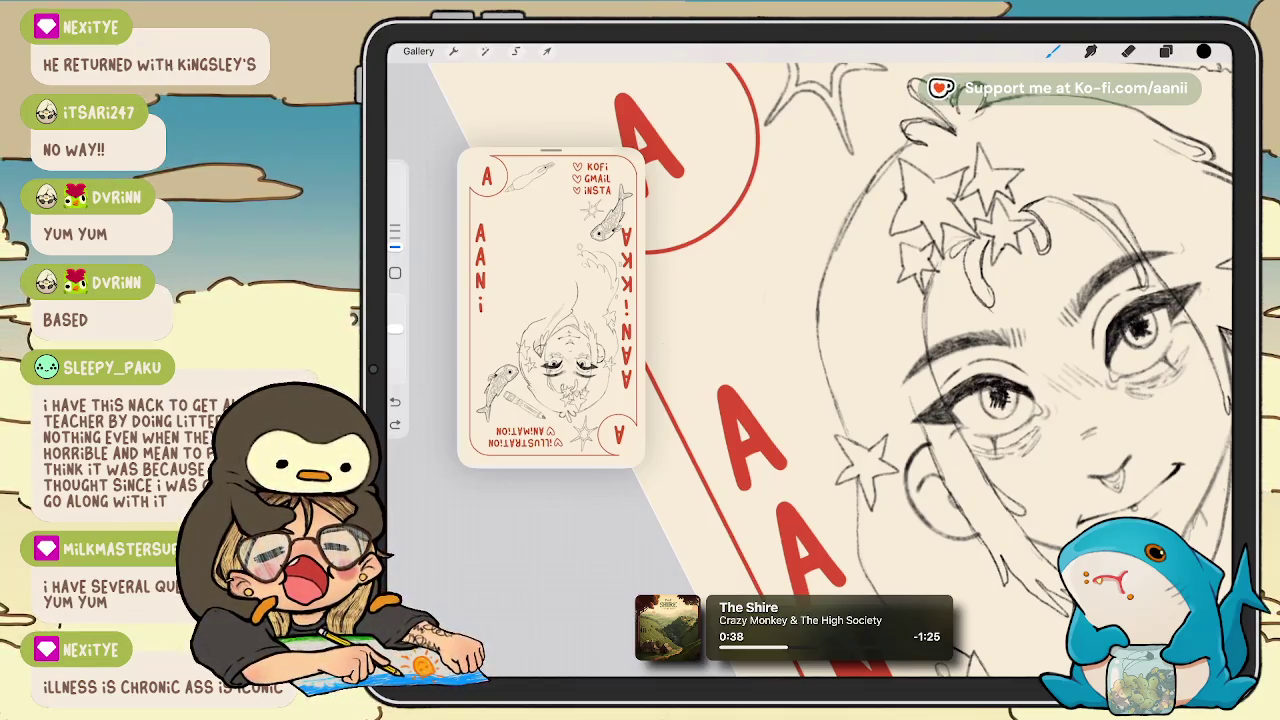
Undo the last paint stroke on the sketch.
{"action": "scroll", "coordinate": [1020, 340], "scroll_direction": "down", "scroll_amount": 2}
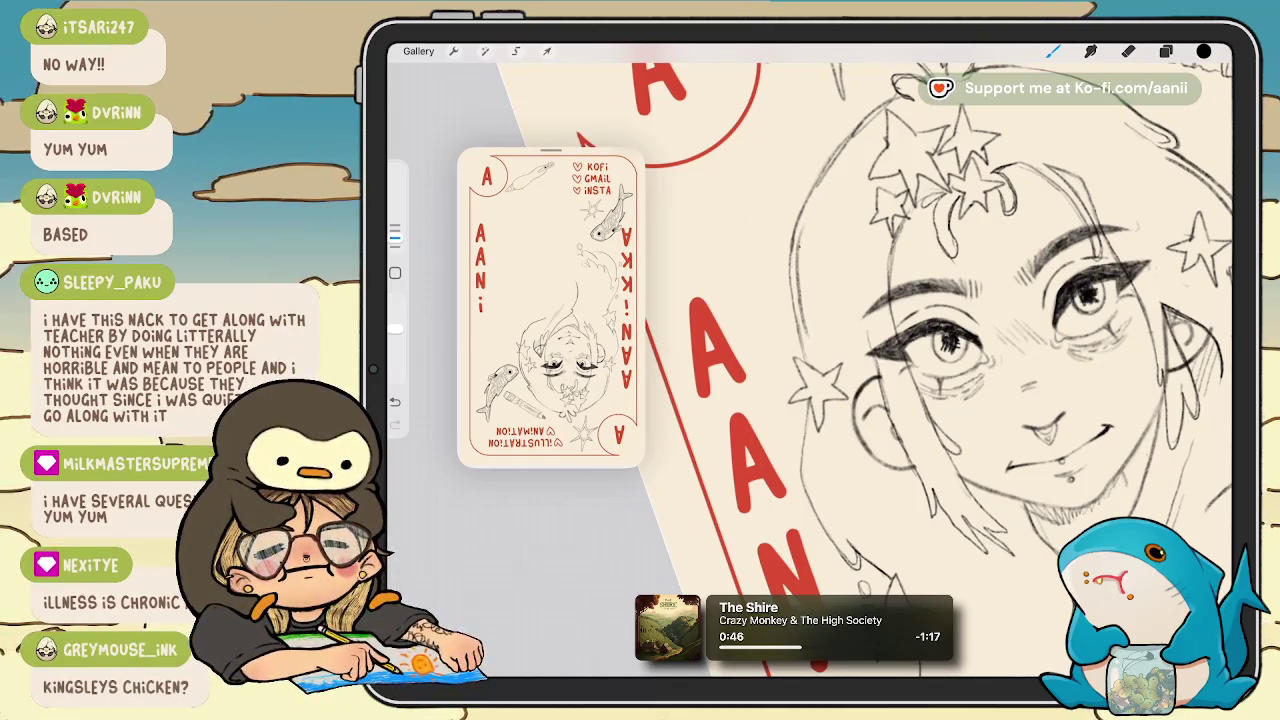
{"action": "scroll", "coordinate": [940, 360], "scroll_direction": "down", "scroll_amount": 5}
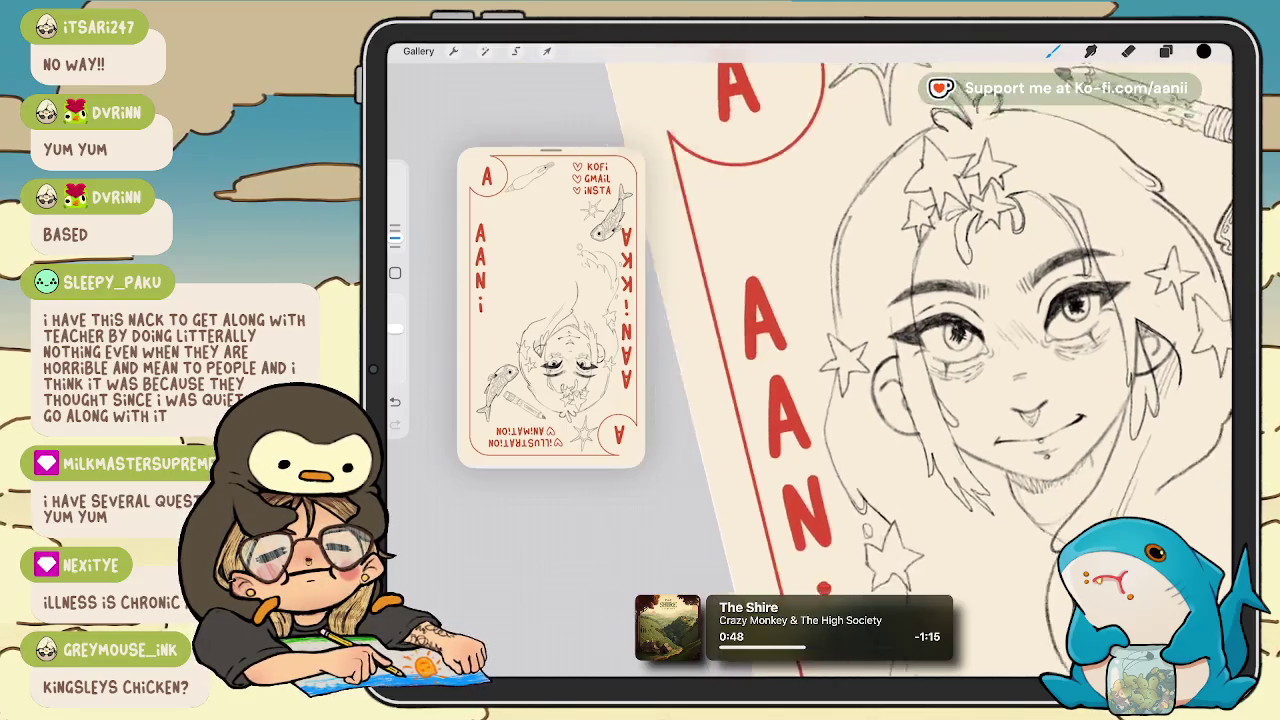
{"action": "scroll", "coordinate": [940, 360], "scroll_direction": "down", "scroll_amount": 5}
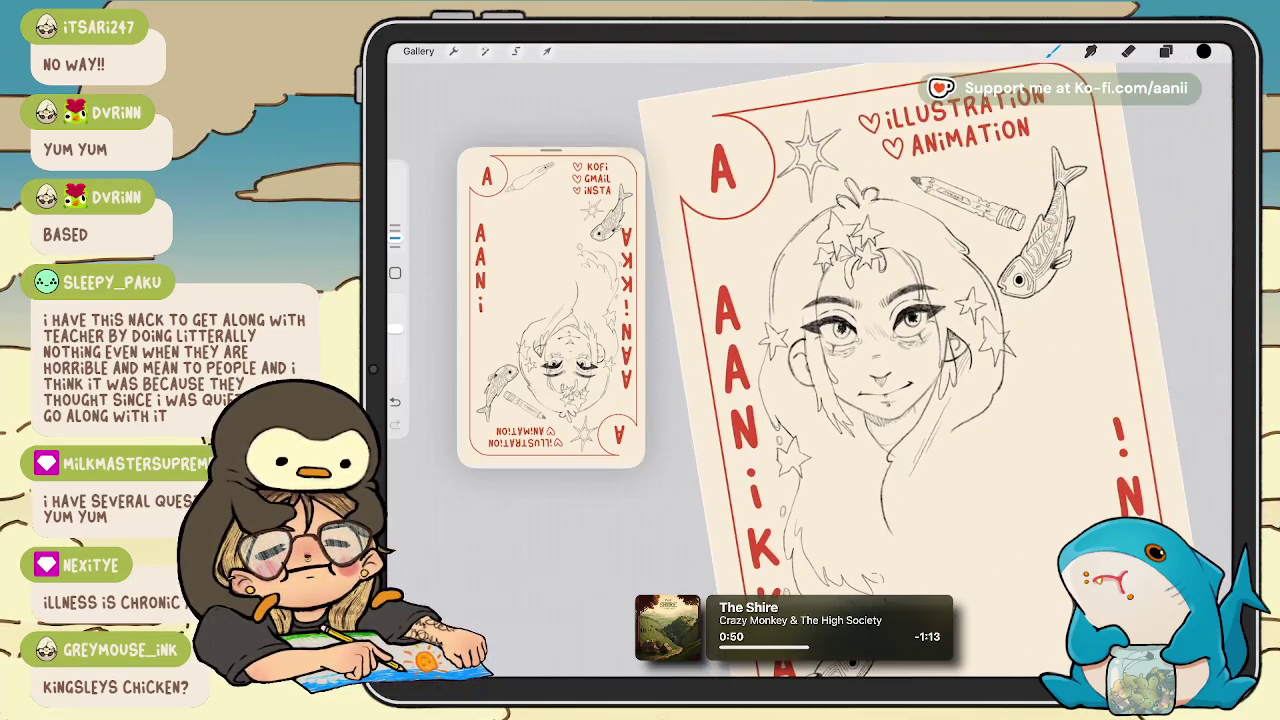
{"action": "key", "text": "ctrl+z"}
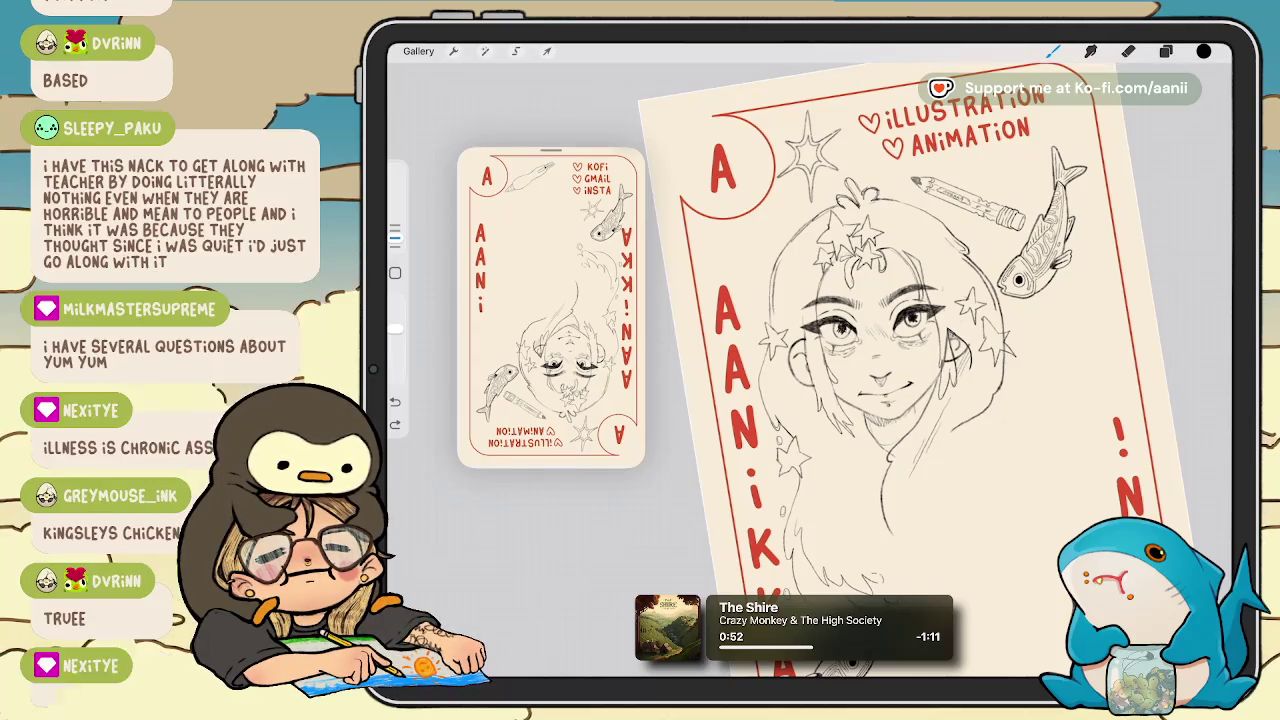
{"action": "scroll", "coordinate": [936, 340], "scroll_direction": "up", "scroll_amount": 5}
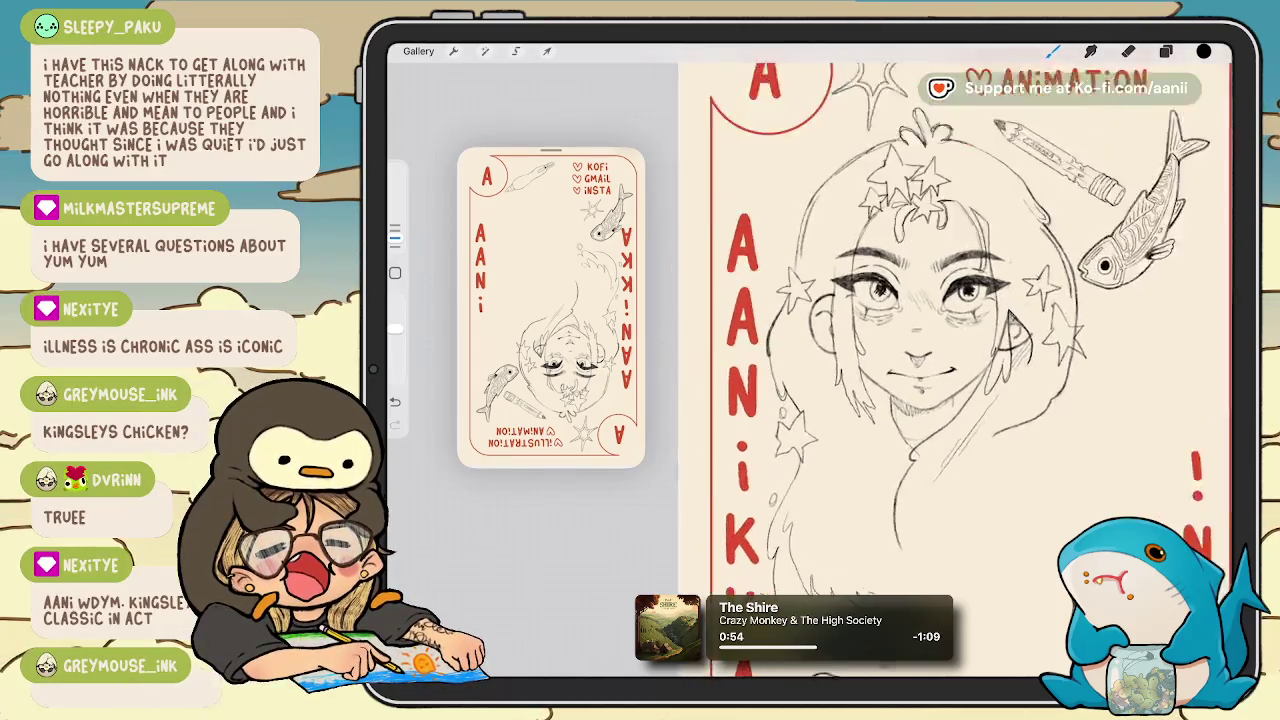
{"action": "scroll", "coordinate": [940, 360], "scroll_direction": "up", "scroll_amount": 2}
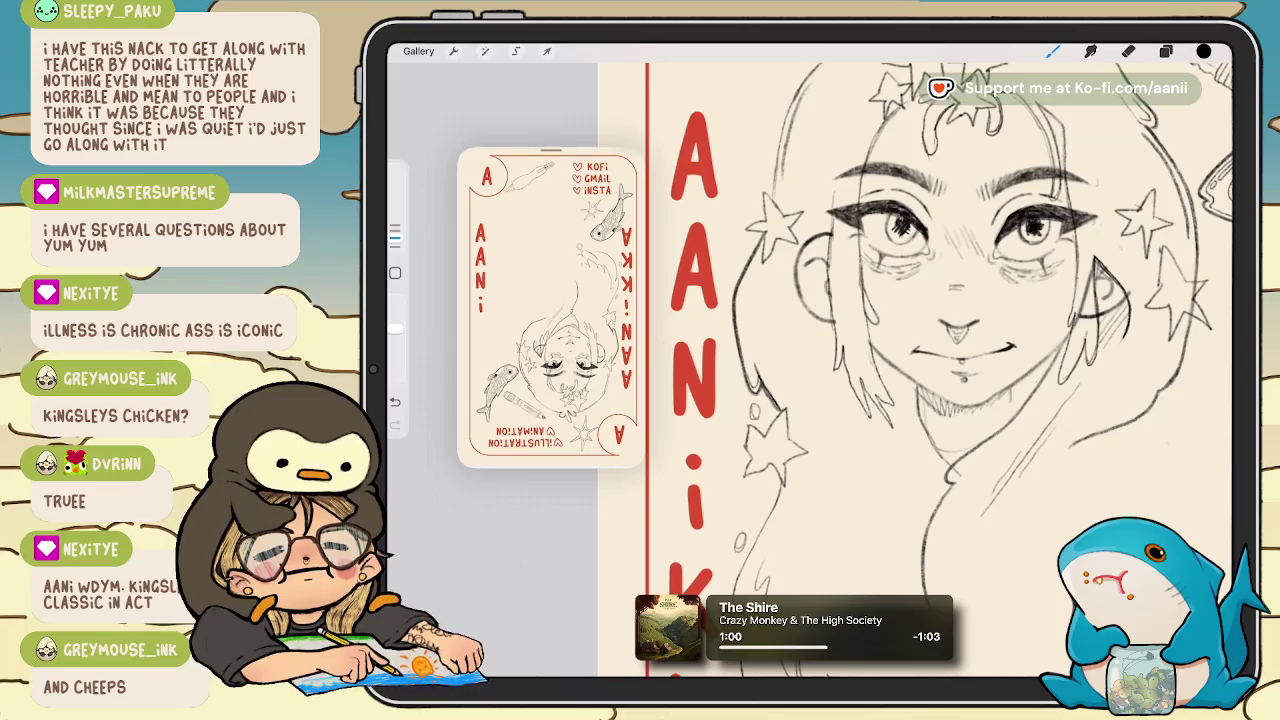
Zoom around the card front and switch to the Eraser.
{"action": "scroll", "coordinate": [940, 340], "scroll_direction": "down", "scroll_amount": 3}
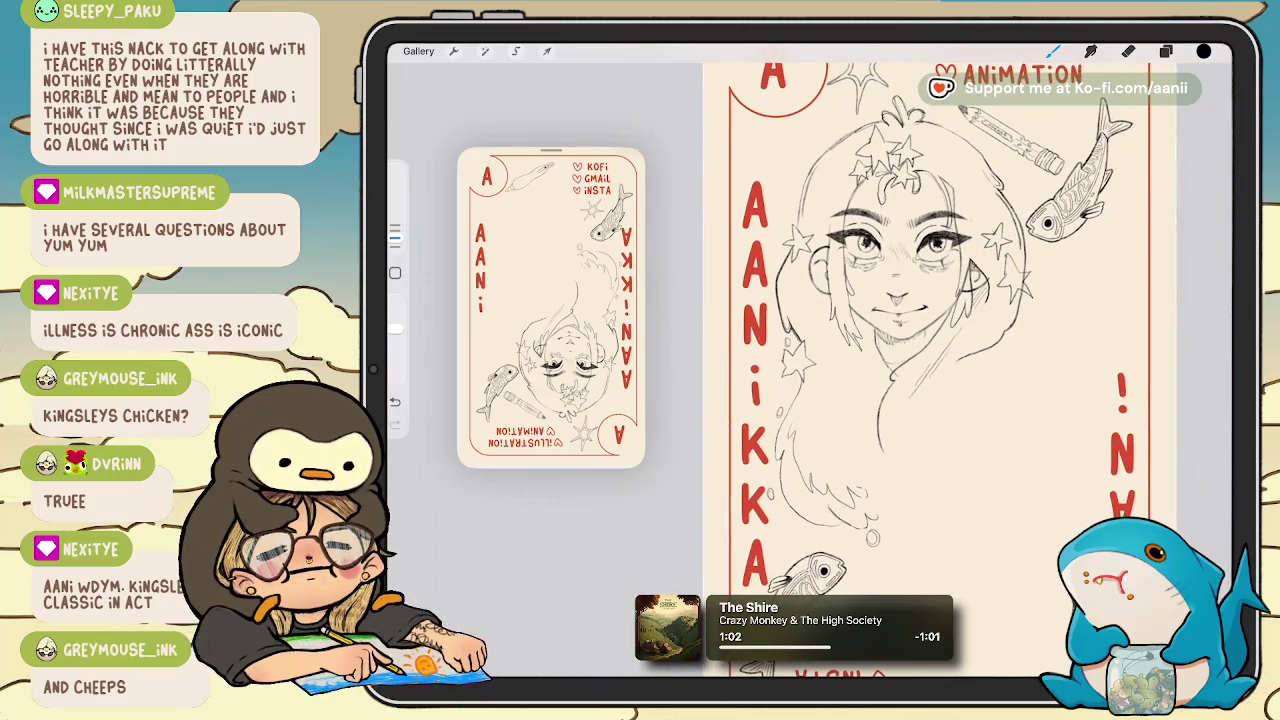
{"action": "scroll", "coordinate": [940, 300], "scroll_direction": "up", "scroll_amount": 3}
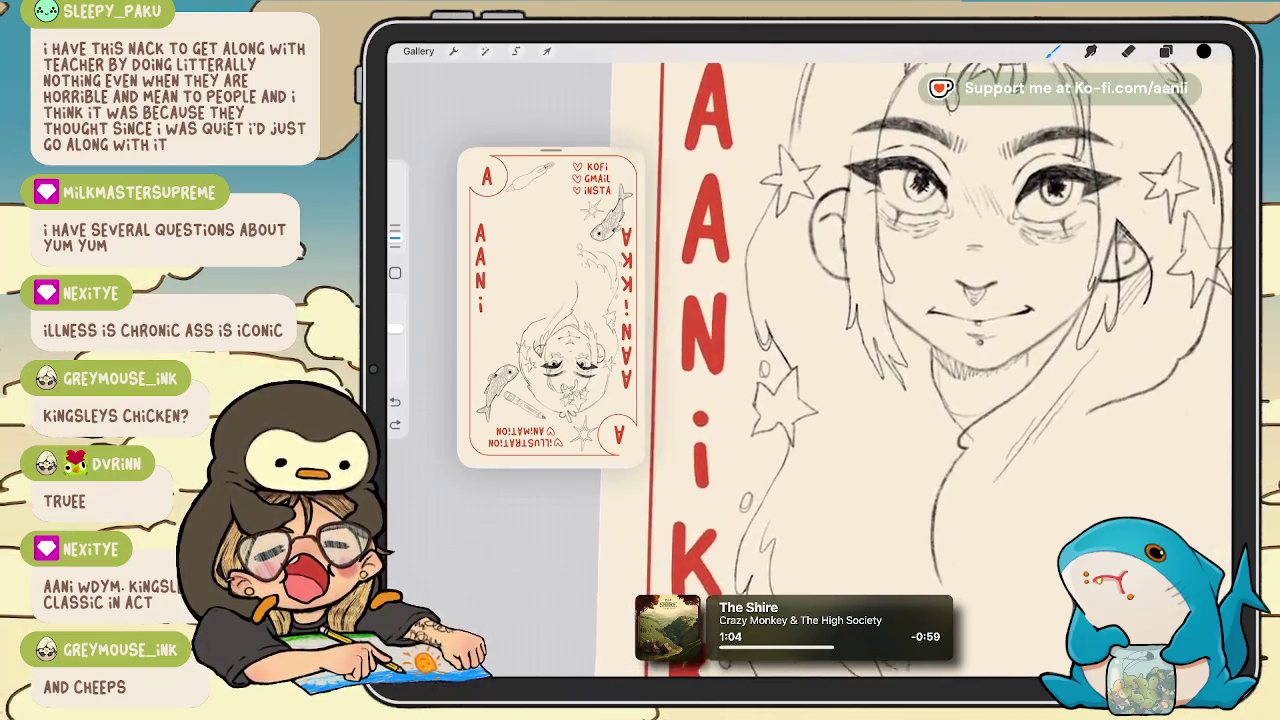
{"action": "scroll", "coordinate": [940, 300], "scroll_direction": "up", "scroll_amount": 2}
{"action": "scroll", "coordinate": [1000, 300], "scroll_direction": "up", "scroll_amount": 2}
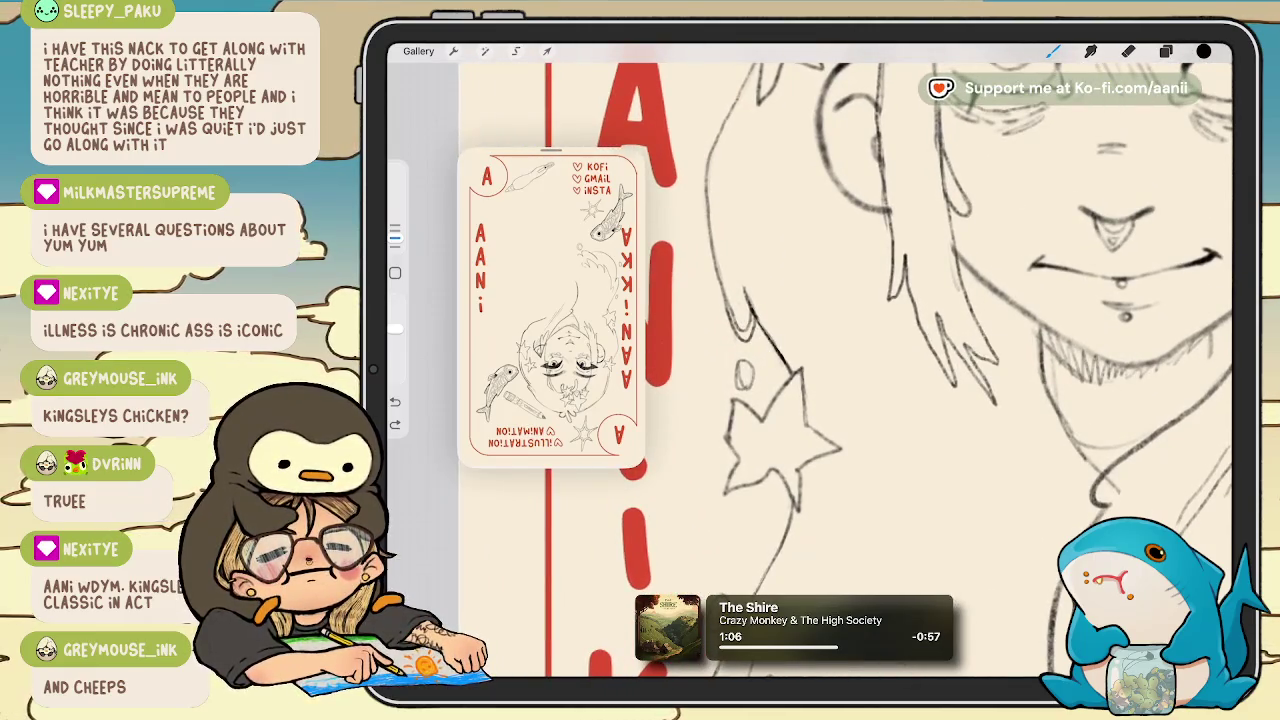
{"action": "scroll", "coordinate": [940, 350], "scroll_direction": "down", "scroll_amount": 3}
{"action": "scroll", "coordinate": [940, 350], "scroll_direction": "down", "scroll_amount": 2}
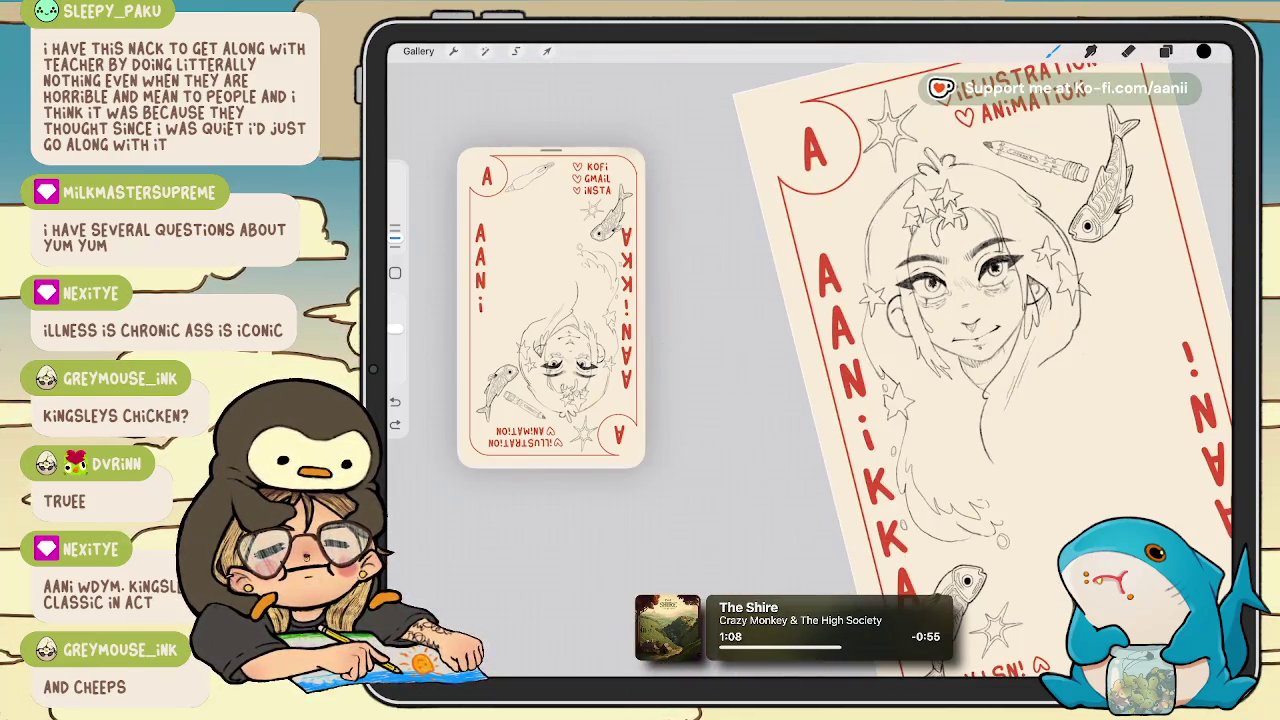
{"action": "scroll", "coordinate": [940, 330], "scroll_direction": "up", "scroll_amount": 2}
{"action": "scroll", "coordinate": [940, 330], "scroll_direction": "up", "scroll_amount": 5}
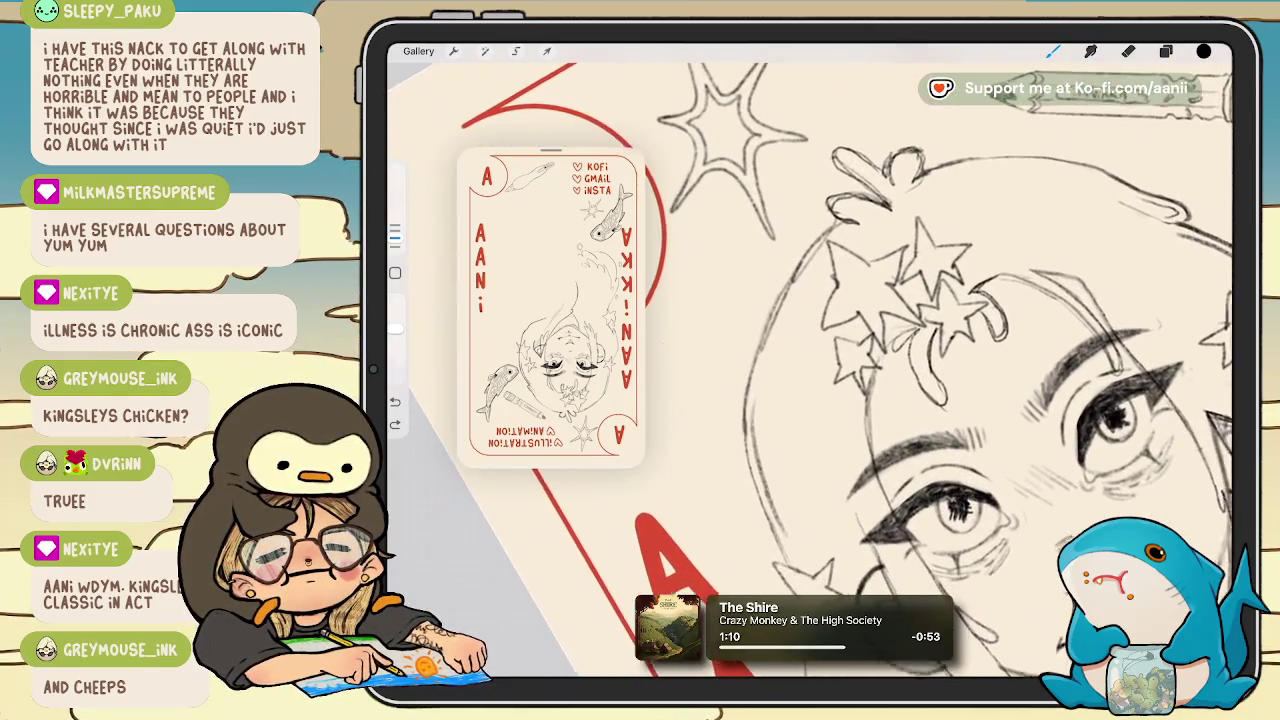
{"action": "key", "text": "e"}
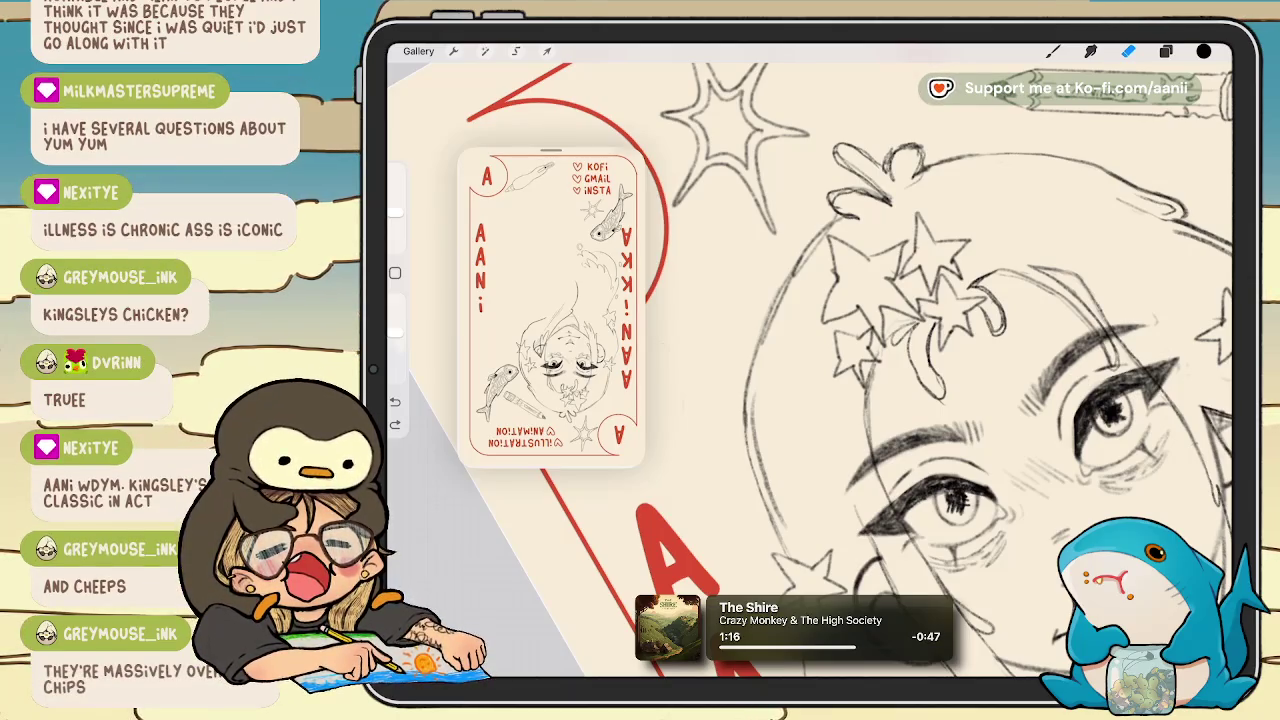
Undo an accidental erase on the face outline, then toggle the eraser and zoom out.
{"action": "left_click_drag", "start_coordinate": [755, 345], "coordinate": [765, 338]}
{"action": "key", "text": "ctrl+z"}
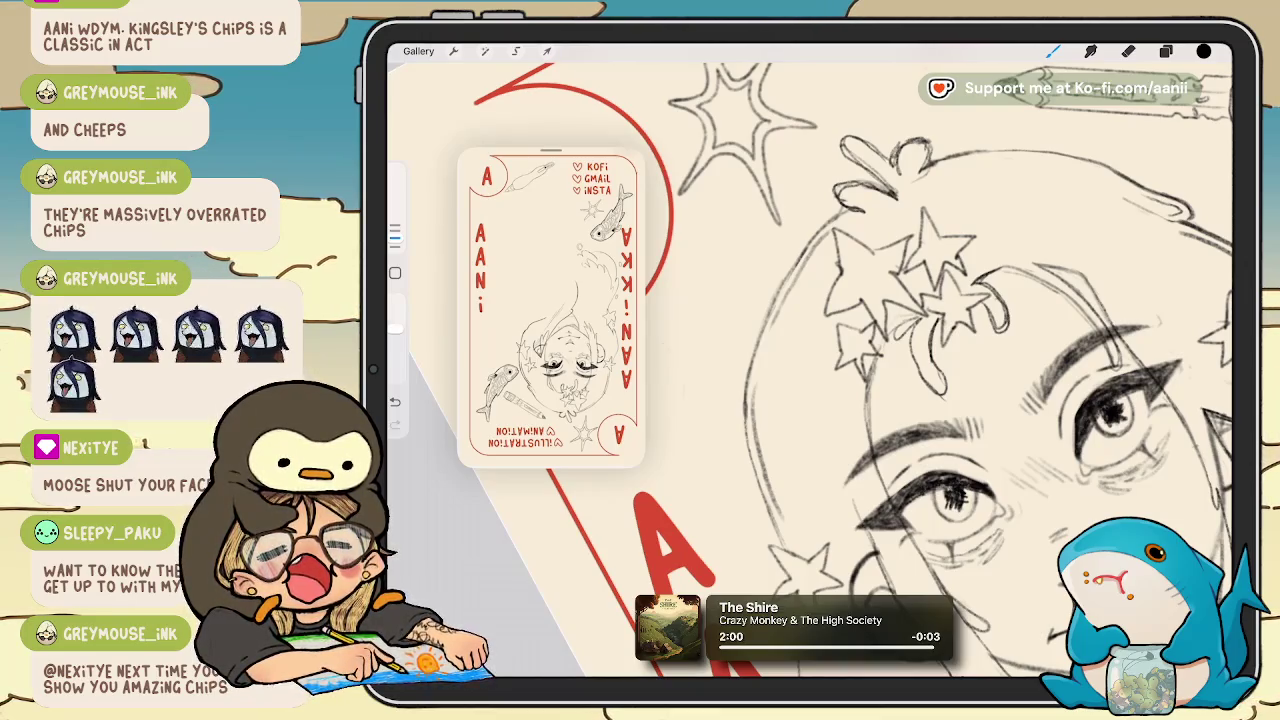
{"action": "key", "text": "e"}
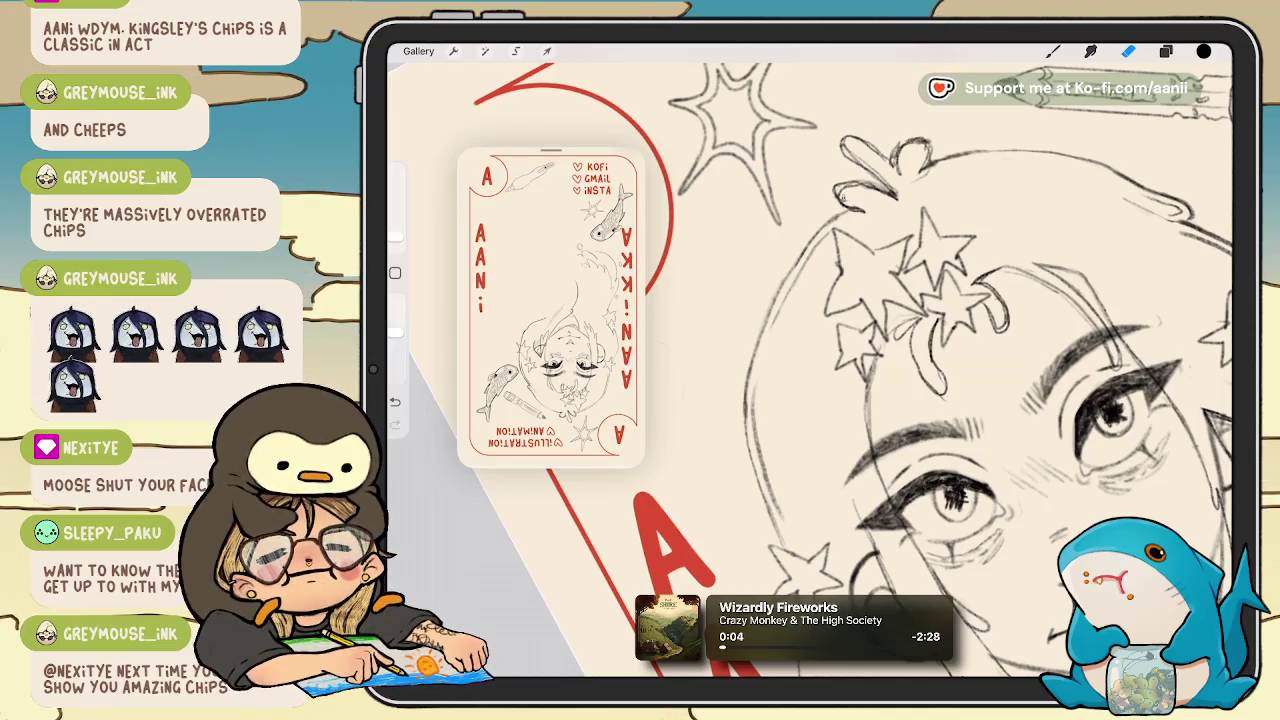
{"action": "scroll", "coordinate": [810, 360], "scroll_direction": "down", "scroll_amount": 3}
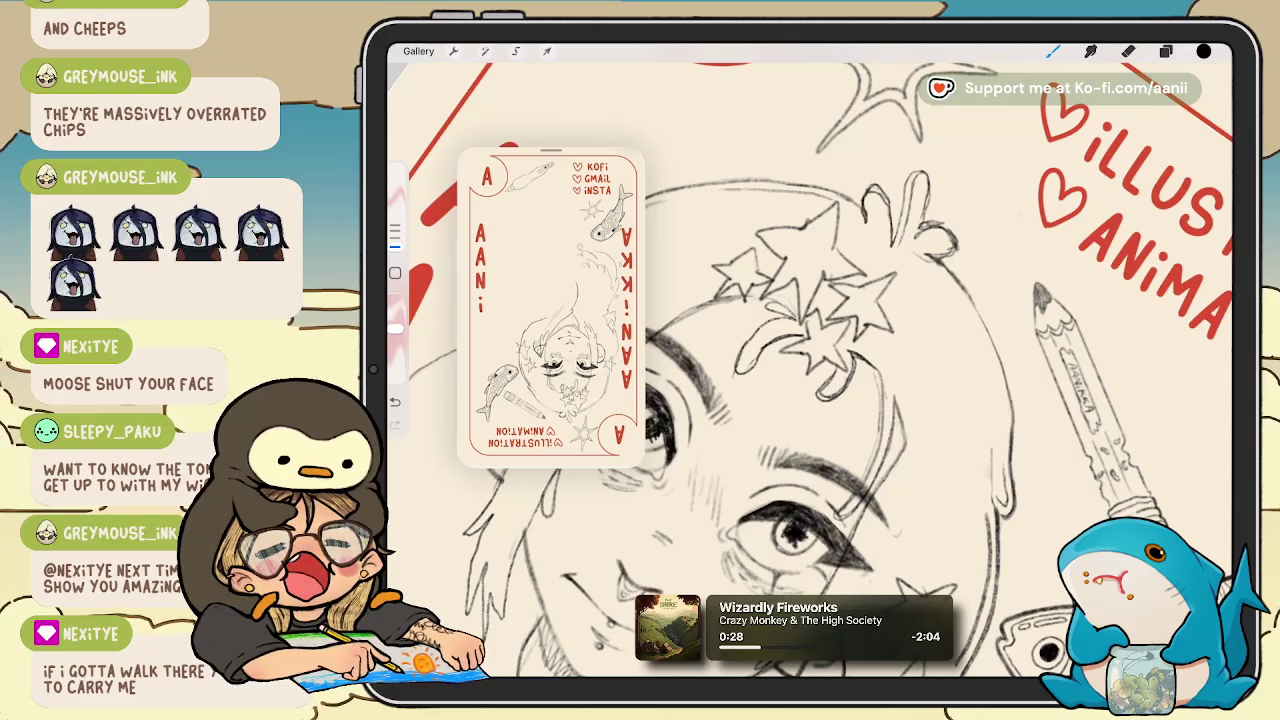
Select the Eraser and reposition the view onto the star-crowned head.
{"action": "key", "text": "e"}
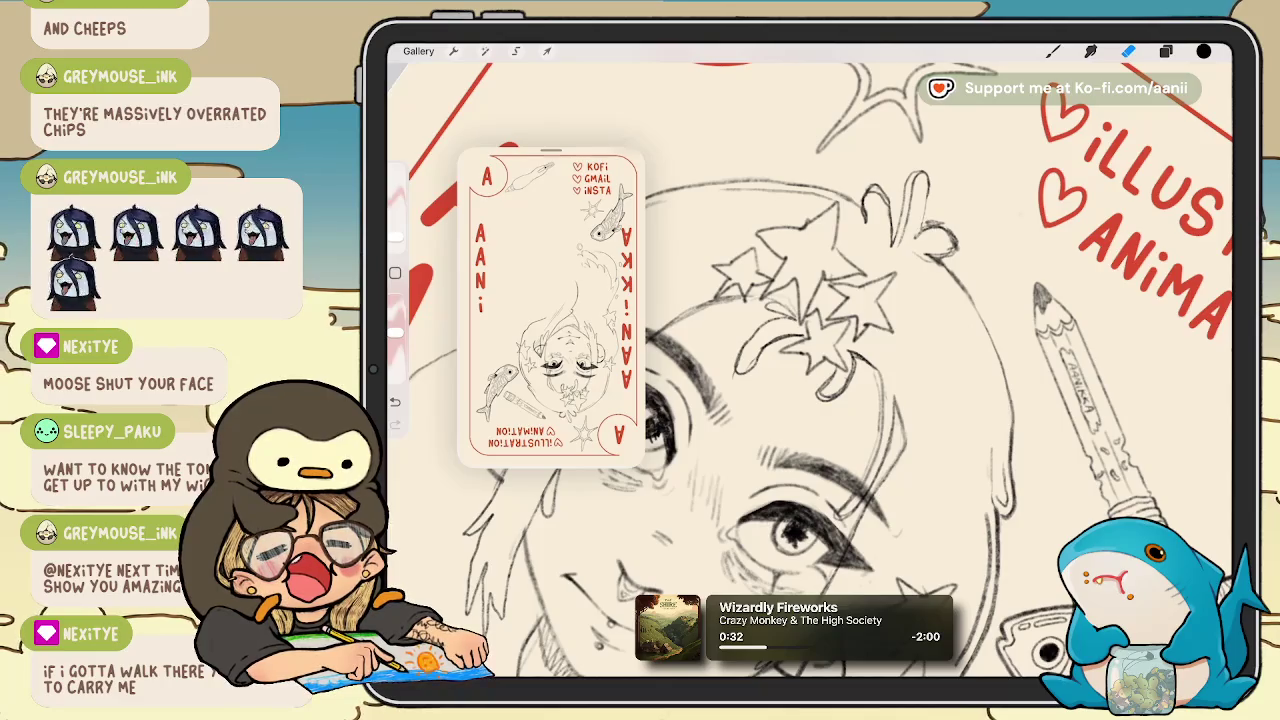
{"action": "left_click_drag", "start_coordinate": [810, 280], "coordinate": [890, 360]}
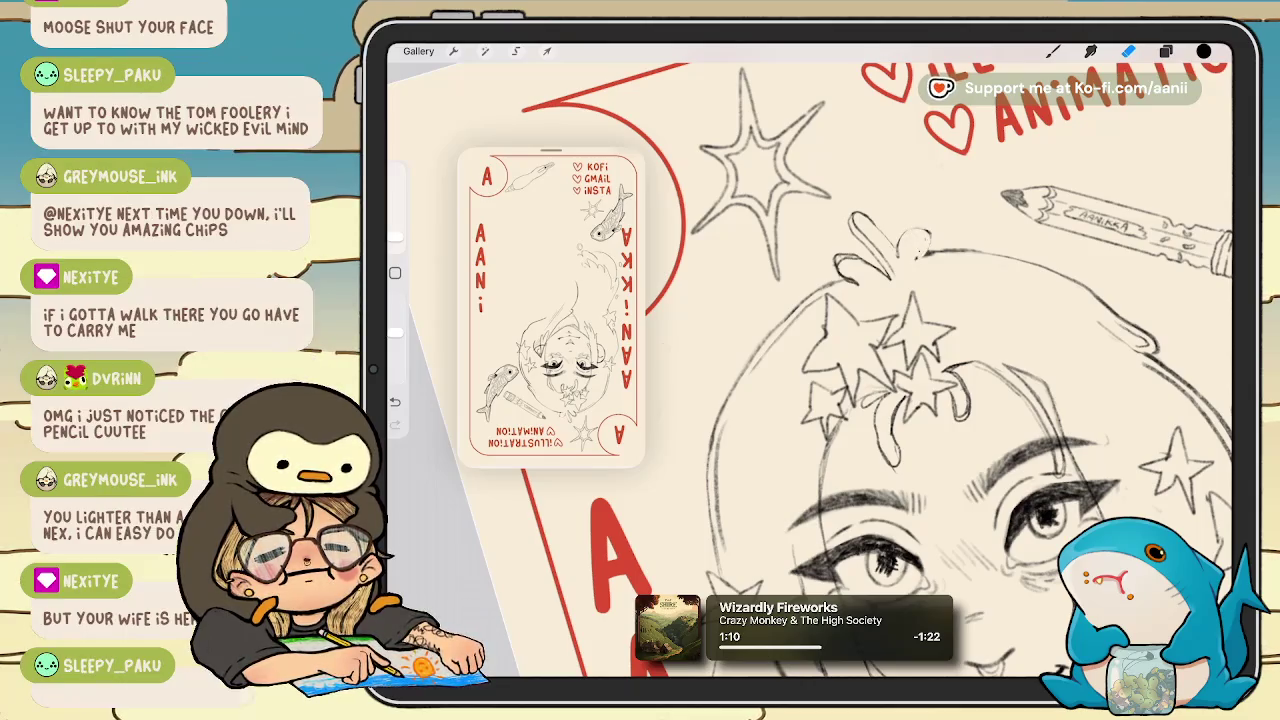
Switch back to the inking brush and zoom in on the stars crowning the head.
{"action": "key", "text": "b"}
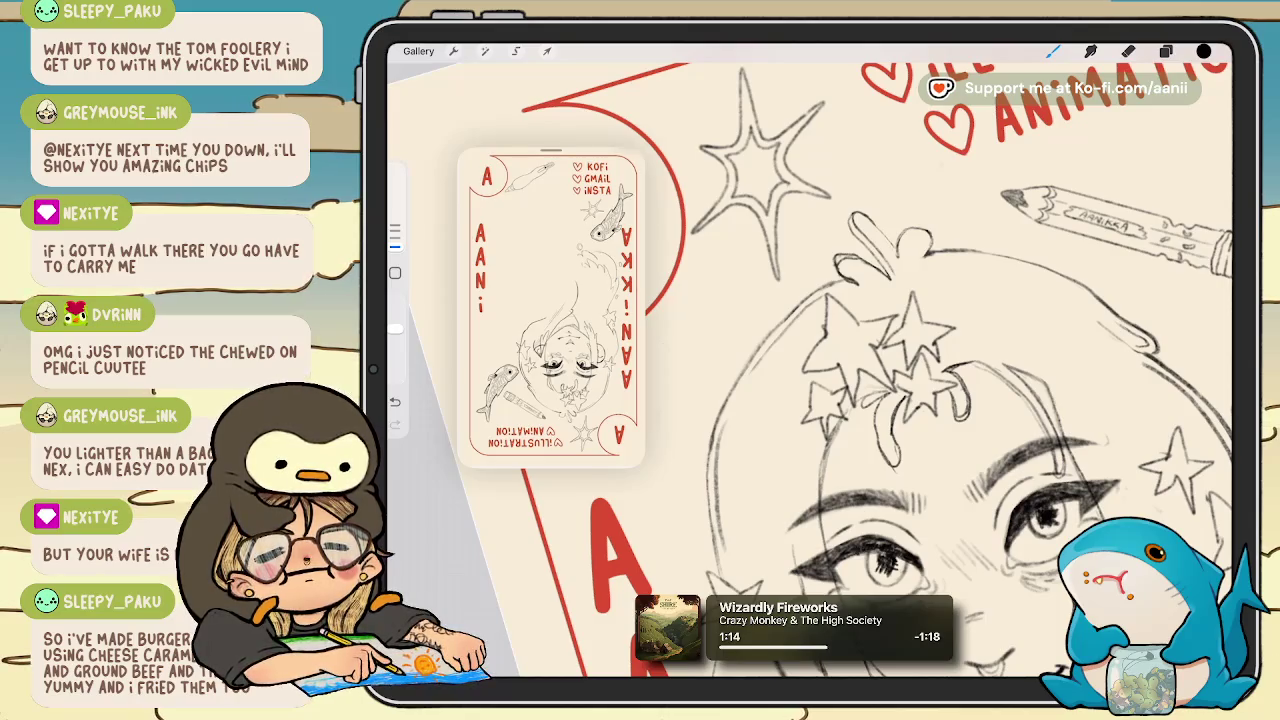
{"action": "scroll", "coordinate": [900, 400], "scroll_direction": "up", "scroll_amount": 3}
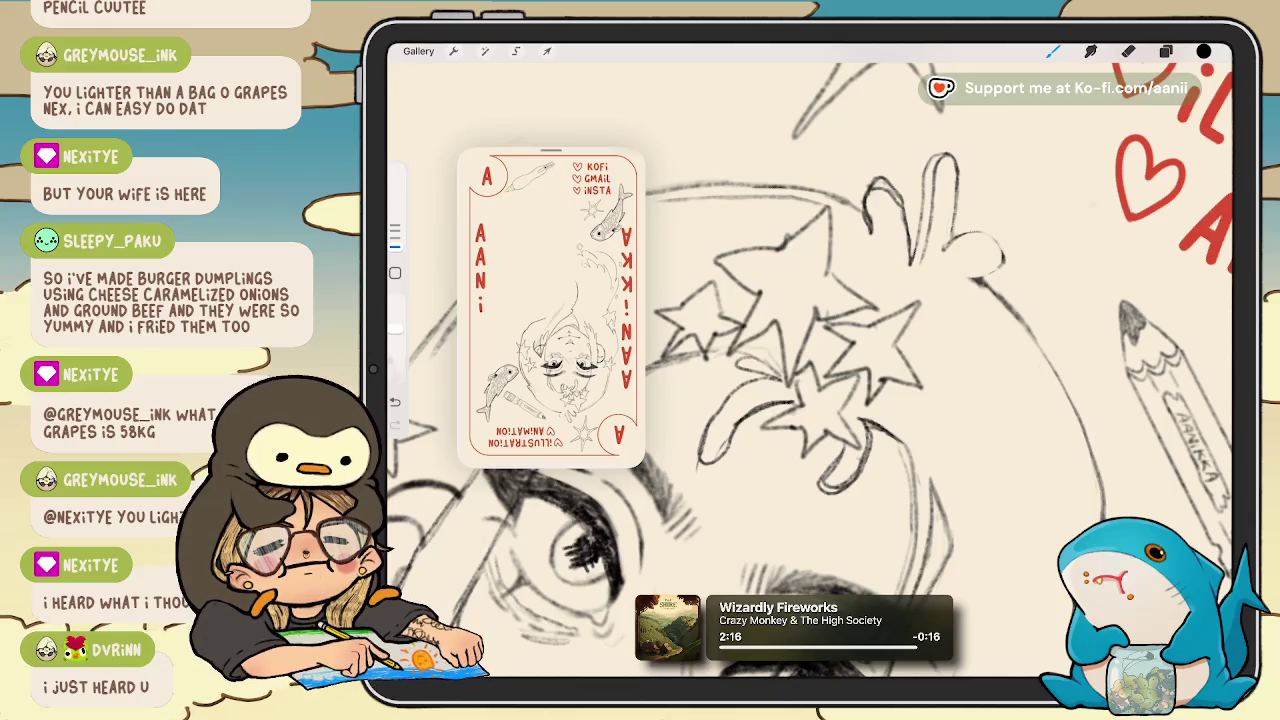
Rotate the view onto the stars and eye, clean them with the eraser, then return to the brush.
{"action": "left_click_drag", "start_coordinate": [800, 350], "coordinate": [950, 450]}
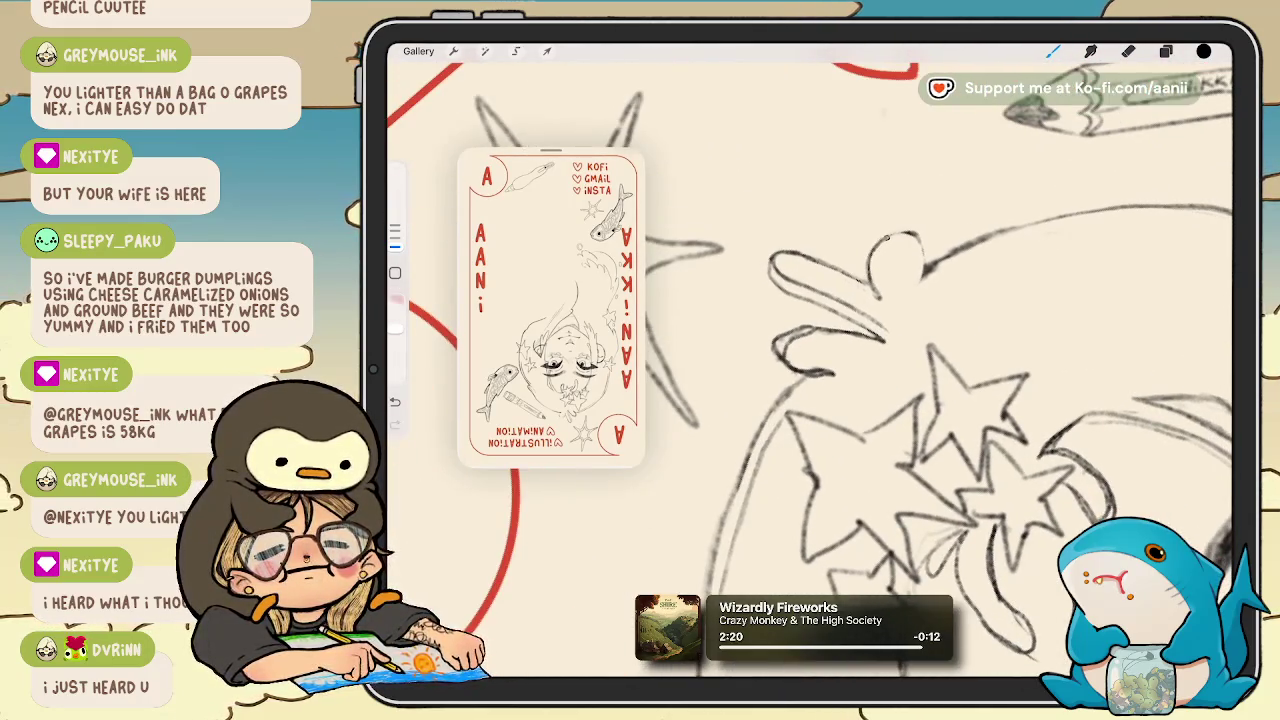
{"action": "left_click_drag", "start_coordinate": [950, 450], "coordinate": [800, 380]}
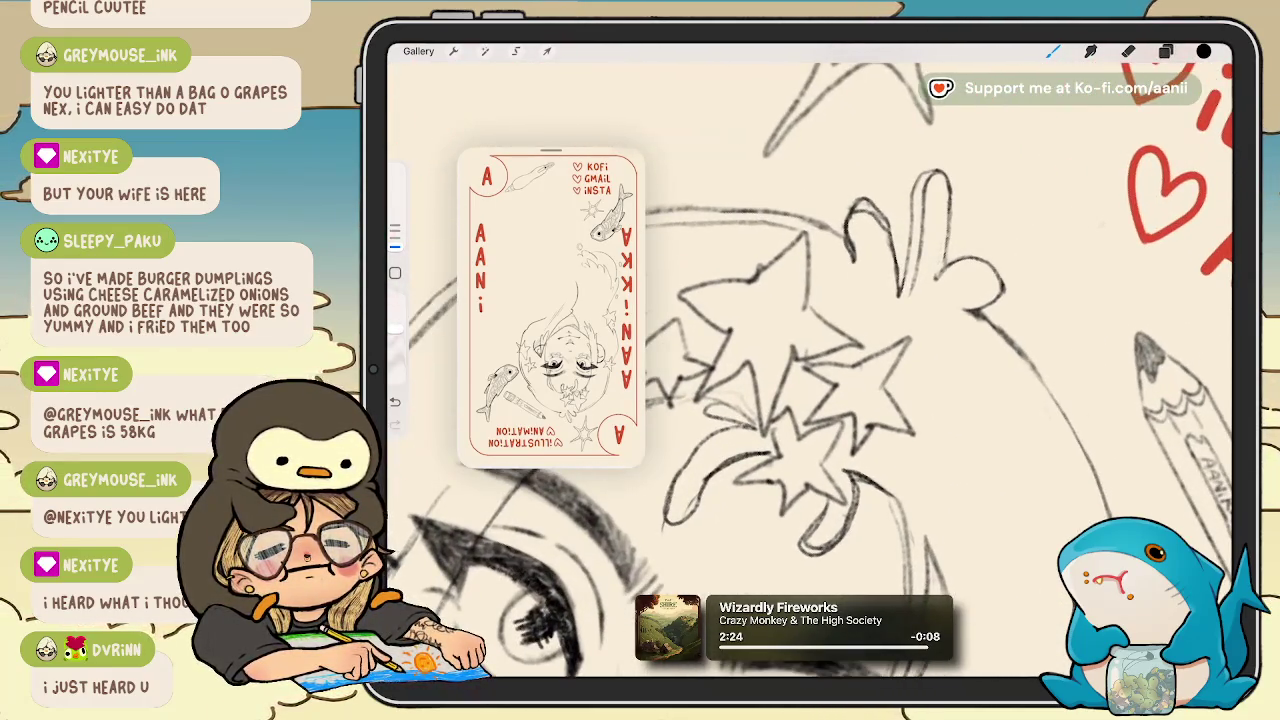
{"action": "key", "text": "e"}
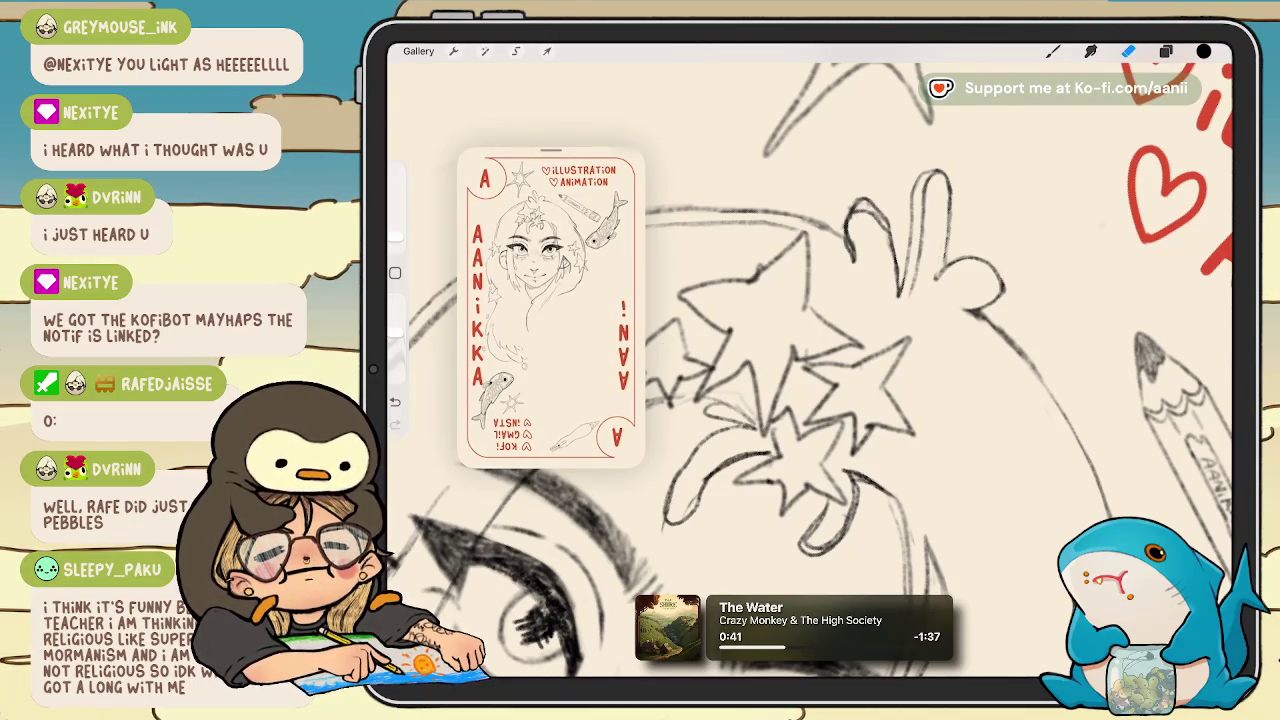
{"action": "scroll", "coordinate": [880, 350], "scroll_direction": "up", "scroll_amount": 1}
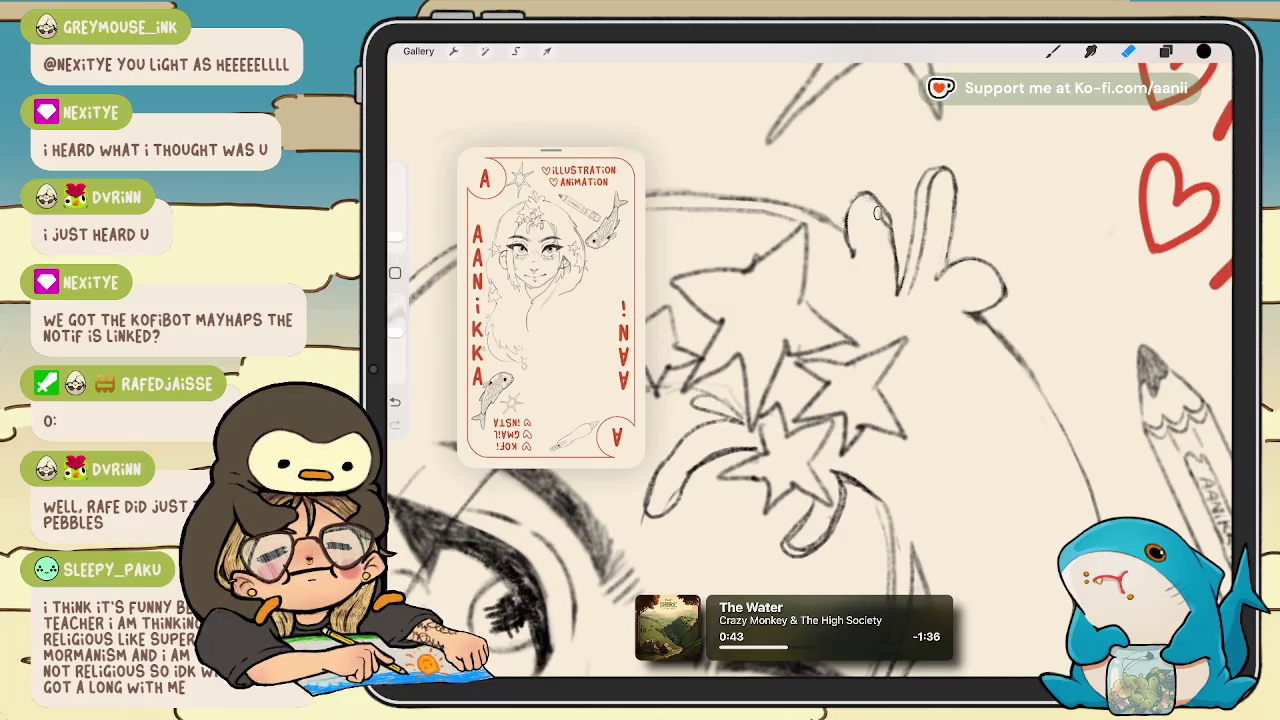
{"action": "key", "text": "b"}
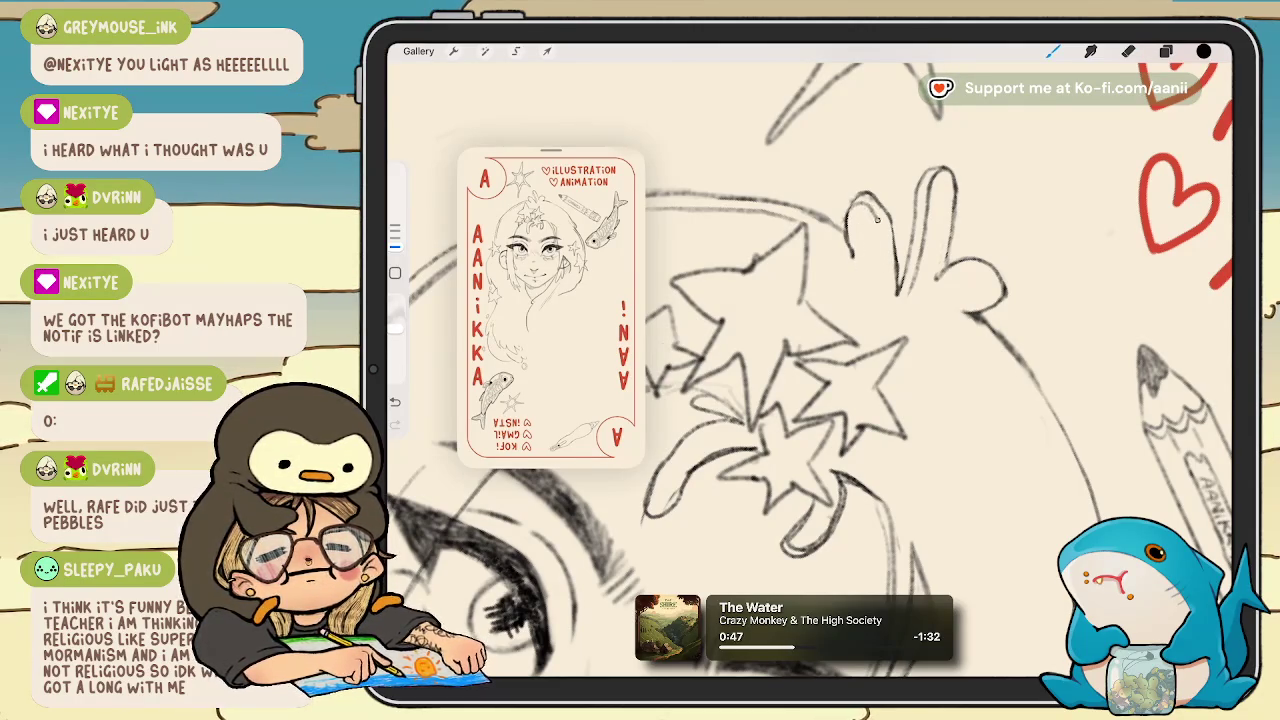
{"action": "scroll", "coordinate": [810, 370], "scroll_direction": "down", "scroll_amount": 3}
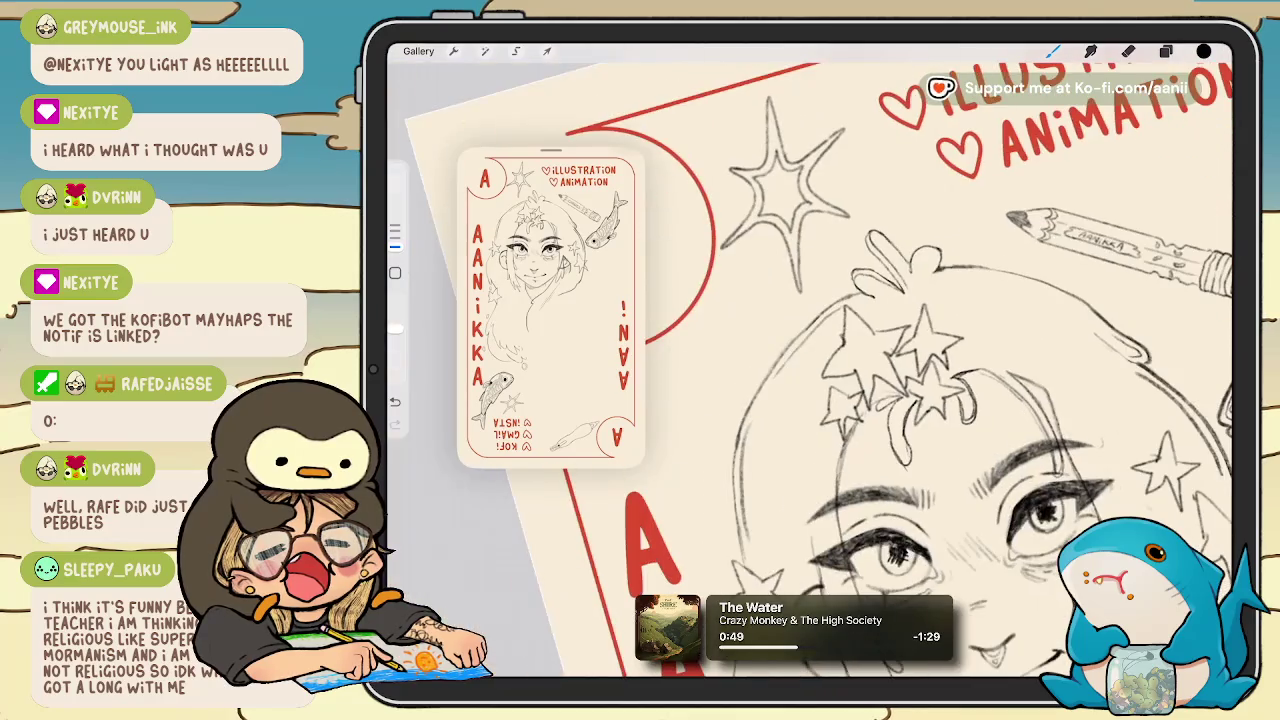
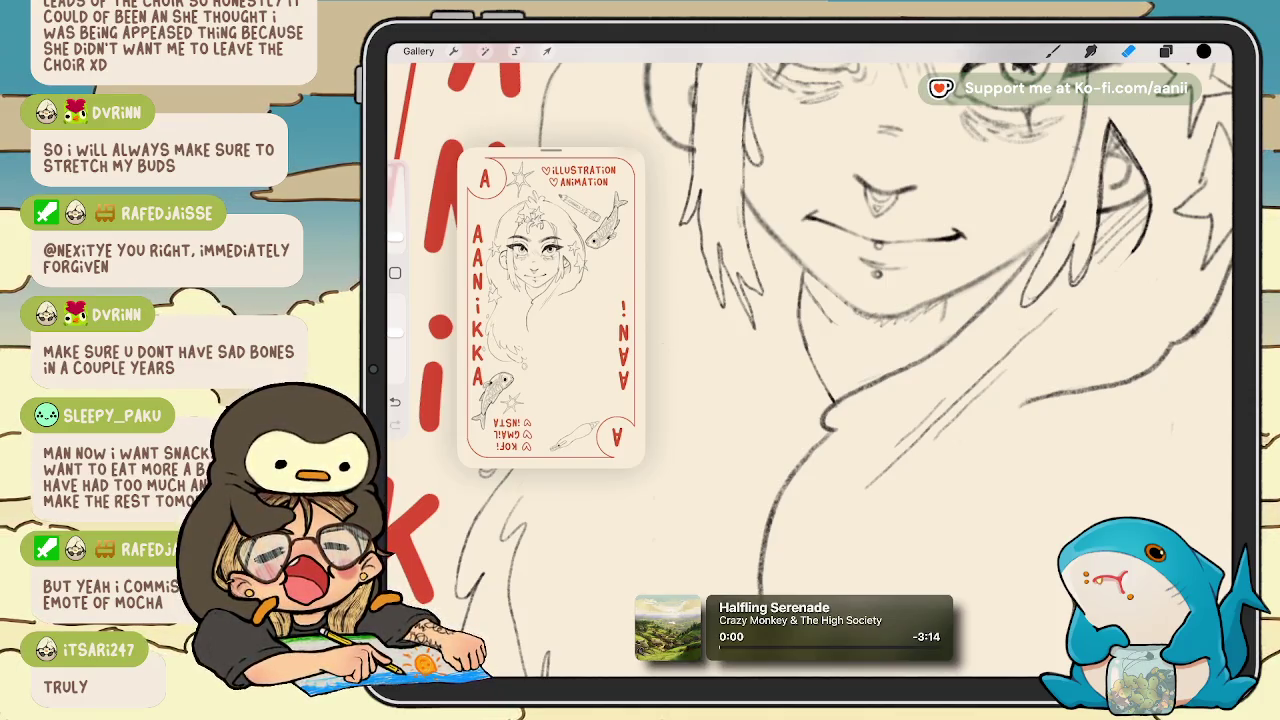
Switch back to the Brush and add a short pencil stroke to the girl's face sketch.
{"action": "mouse_move", "coordinate": [900, 330]}
{"action": "left_mouse_down"}
{"action": "mouse_move", "coordinate": [915, 336]}
{"action": "mouse_move", "coordinate": [820, 258]}
{"action": "left_mouse_up"}
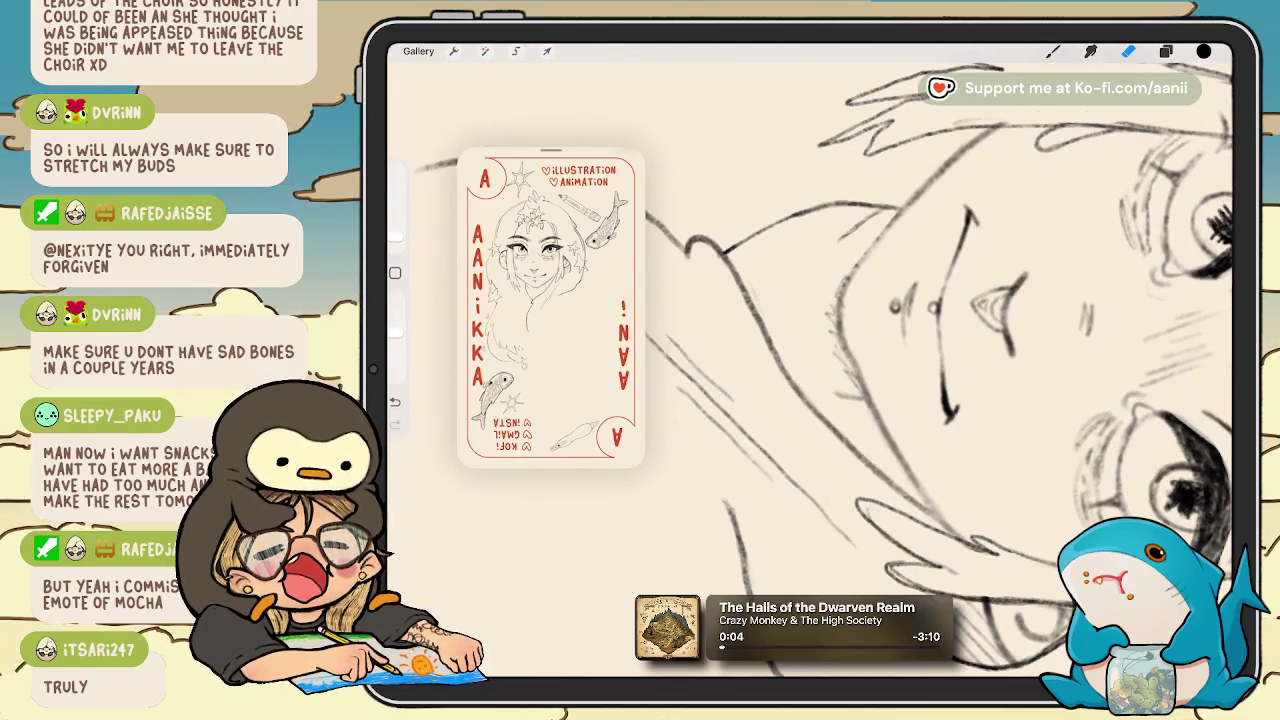
{"action": "key", "text": "b"}
{"action": "left_click_drag", "start_coordinate": [801, 313], "coordinate": [812, 274]}
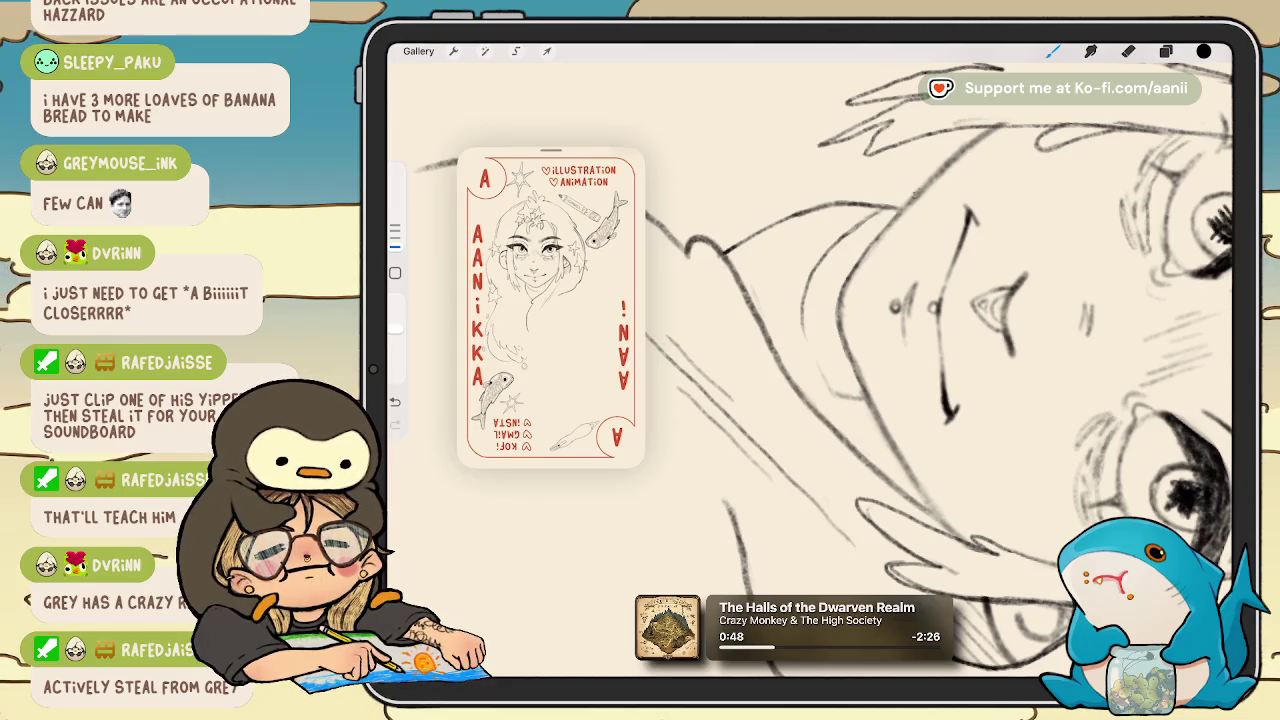
Zoom around the face and undo the last erase stroke near the hair.
{"action": "scroll", "coordinate": [968, 157], "scroll_direction": "down", "scroll_amount": 3}
{"action": "scroll", "coordinate": [810, 360], "scroll_direction": "up", "scroll_amount": 2}
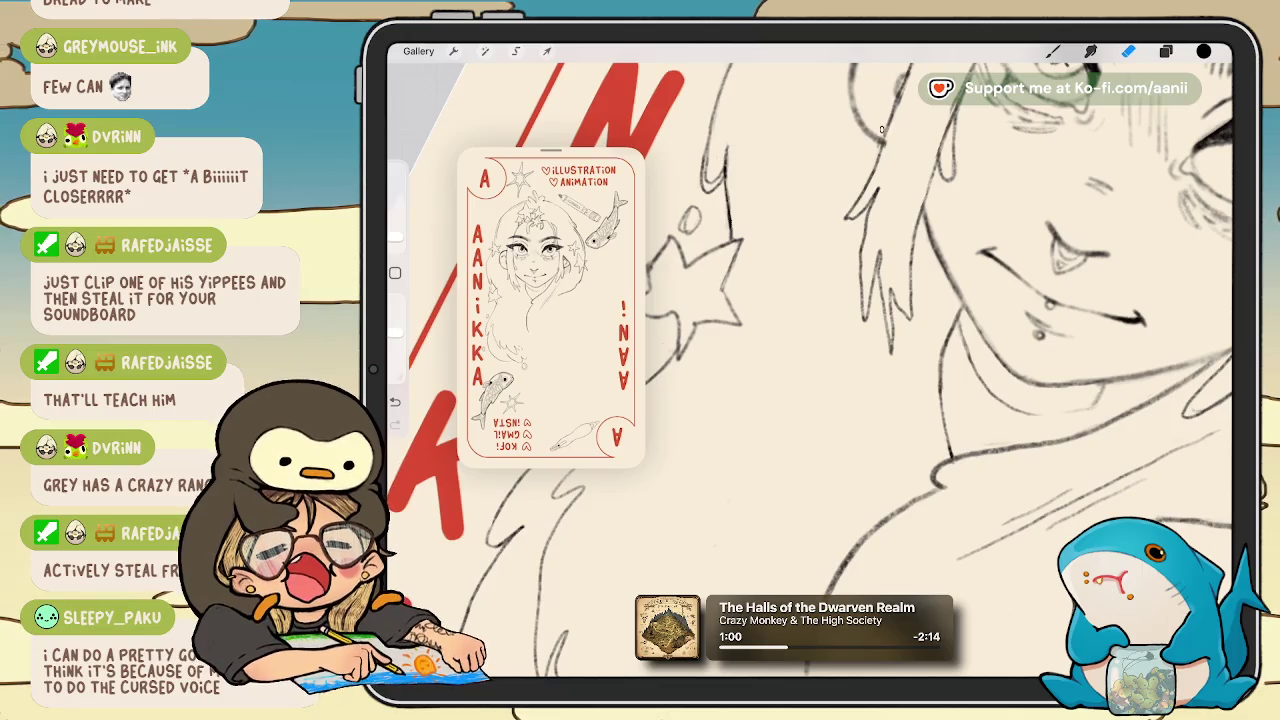
{"action": "scroll", "coordinate": [810, 370], "scroll_direction": "up", "scroll_amount": 2}
{"action": "scroll", "coordinate": [810, 370], "scroll_direction": "up", "scroll_amount": 2}
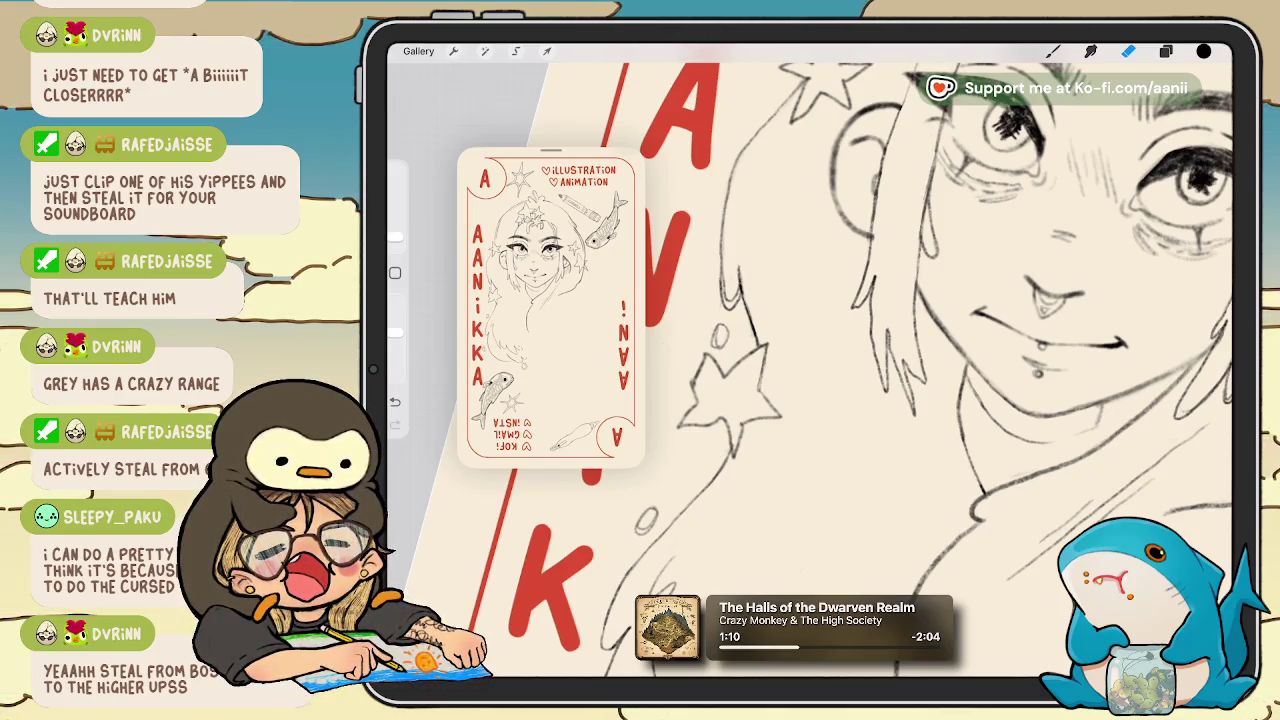
{"action": "key", "text": "ctrl+z"}
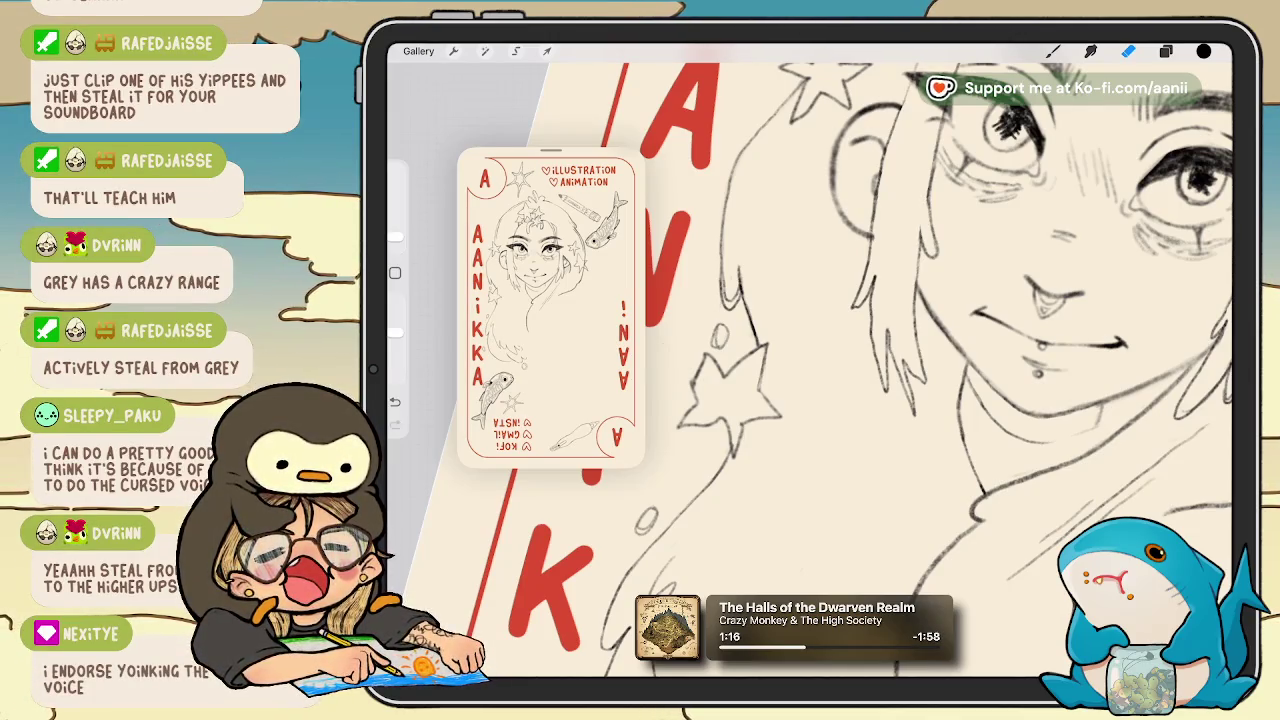
Undo one more stroke to fully restore the hair line, then select the Eraser.
{"action": "scroll", "coordinate": [870, 360], "scroll_direction": "down", "scroll_amount": 3}
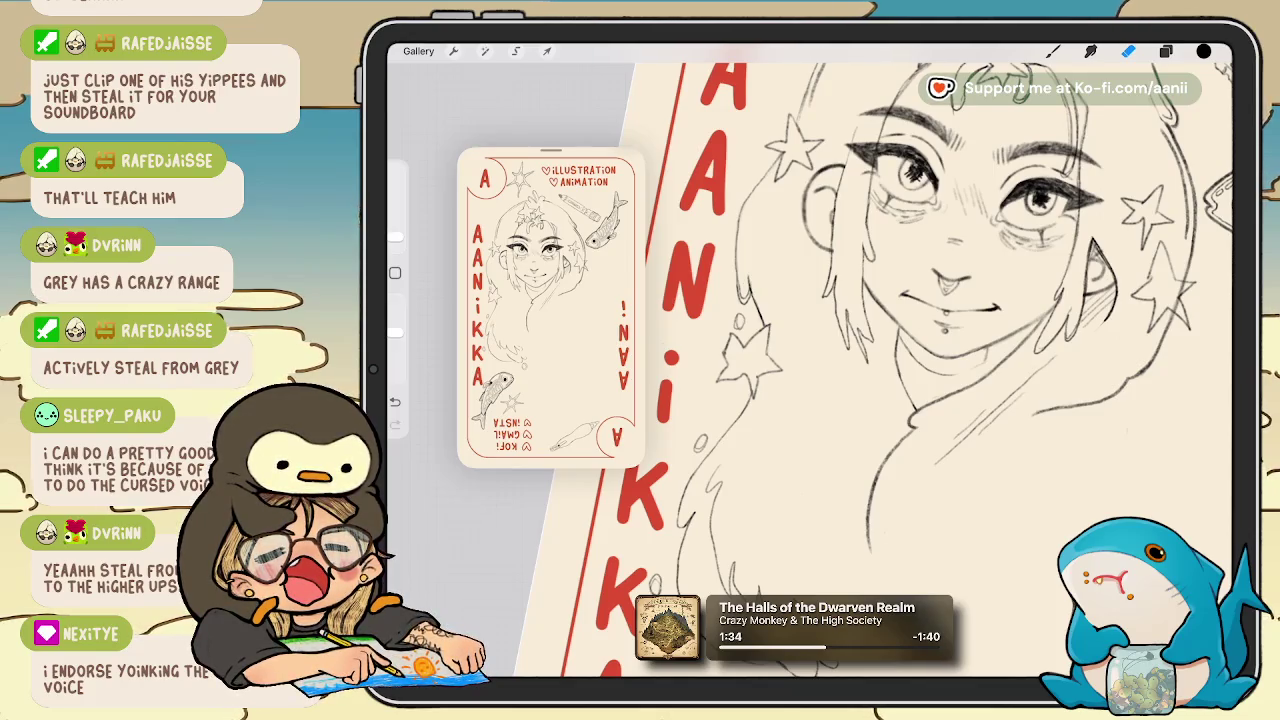
{"action": "scroll", "coordinate": [900, 320], "scroll_direction": "up", "scroll_amount": 5}
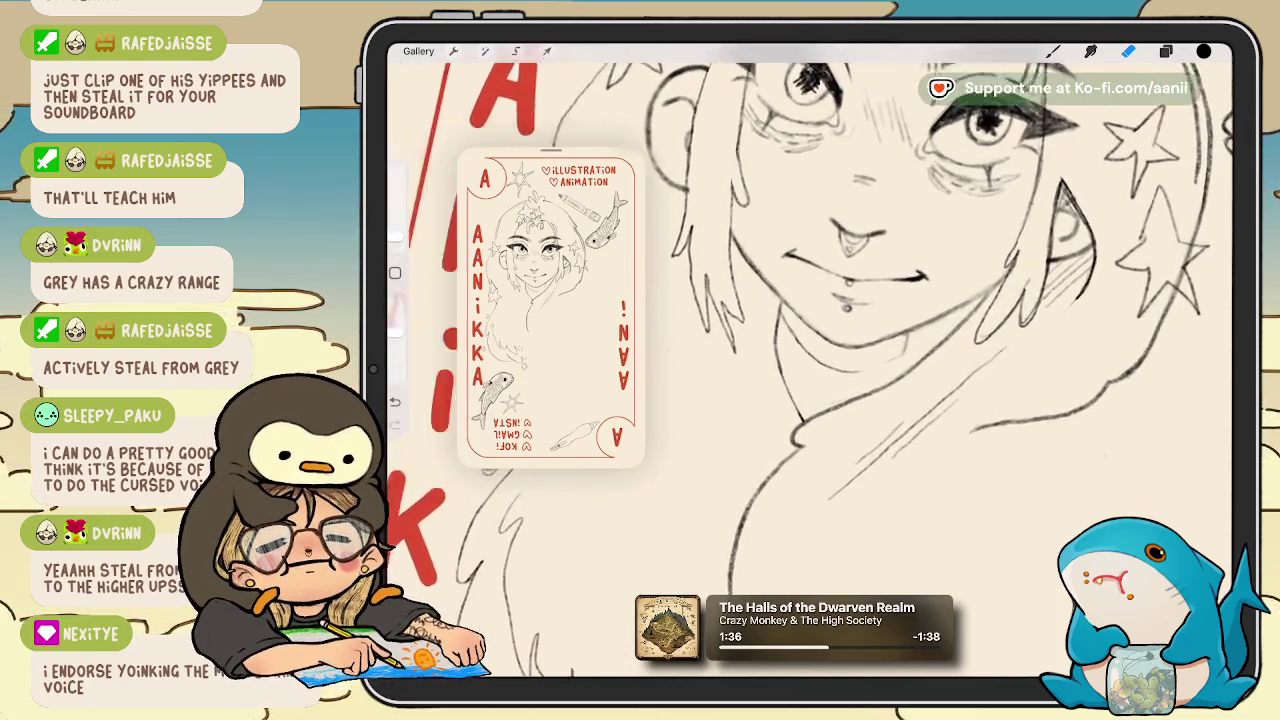
{"action": "scroll", "coordinate": [810, 360], "scroll_direction": "down", "scroll_amount": 1}
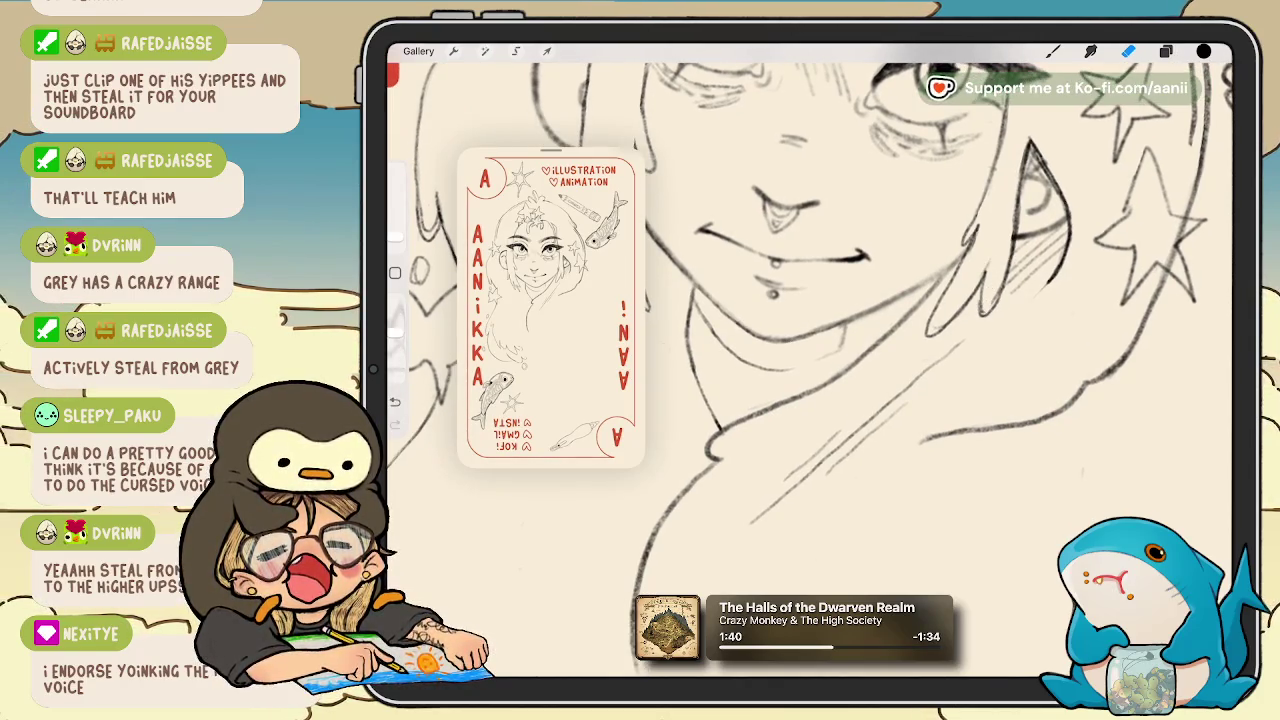
{"action": "key", "text": "ctrl+z"}
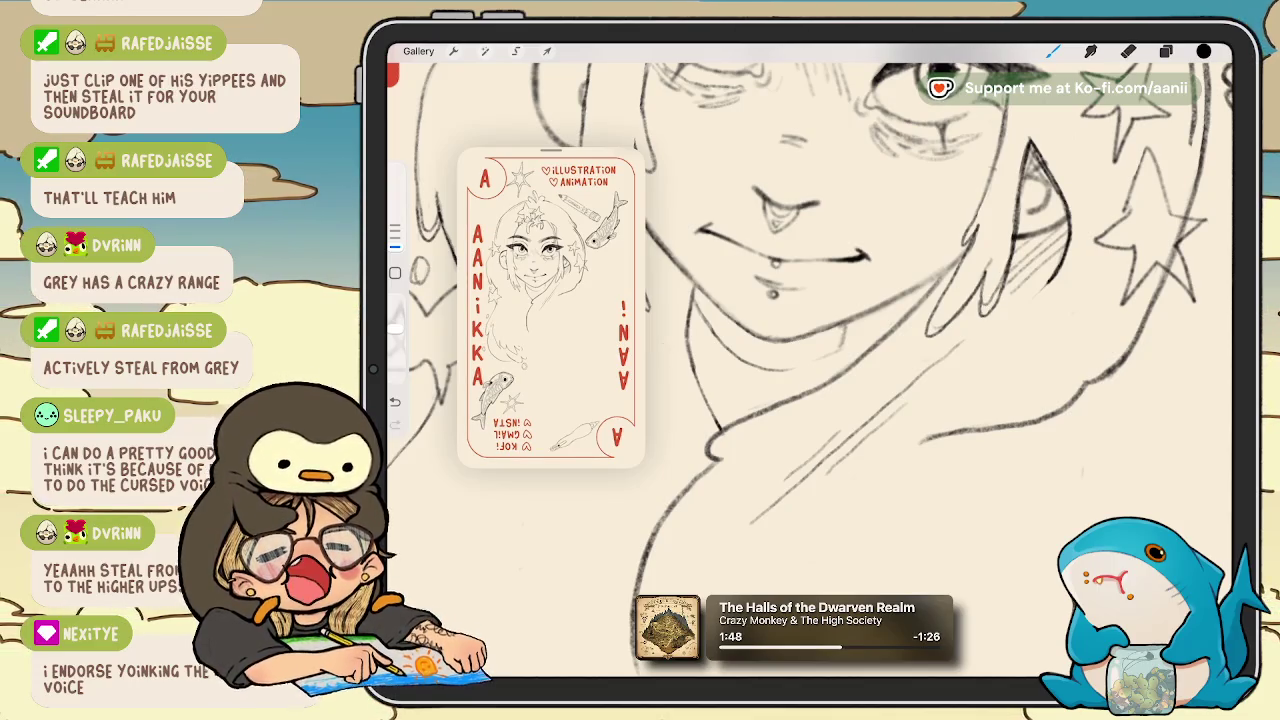
{"action": "key", "text": "e"}
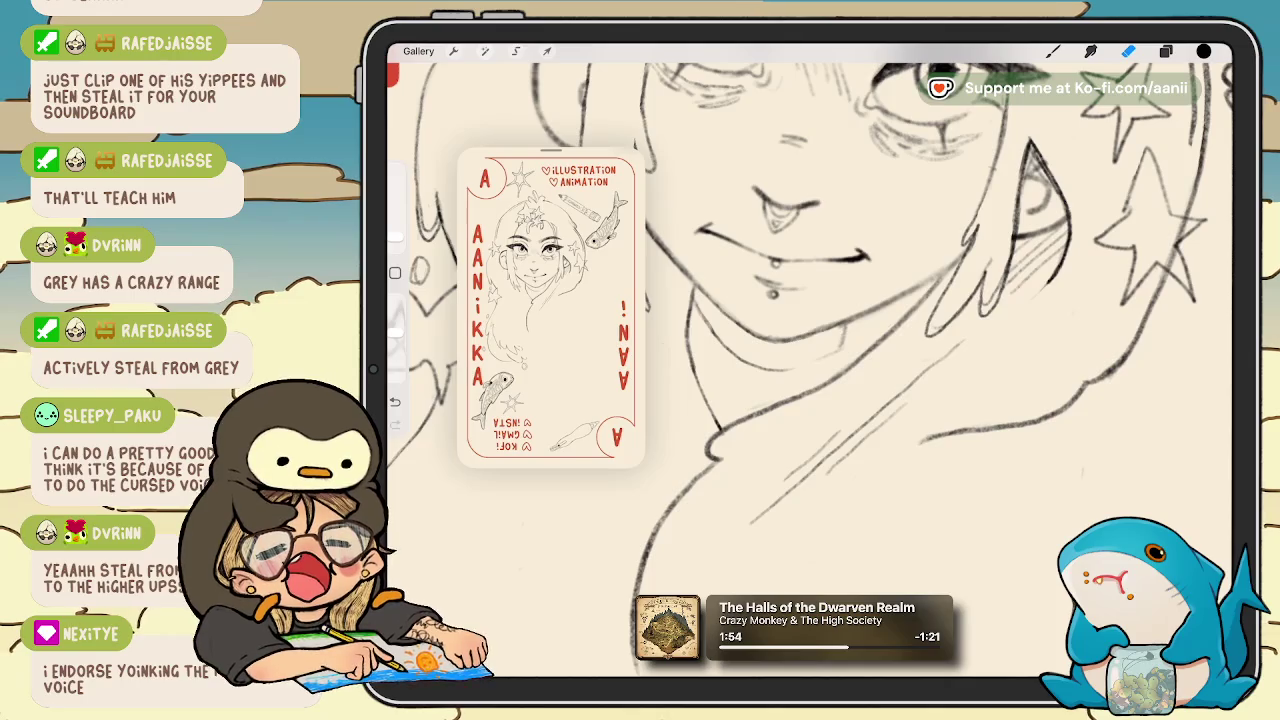
{"action": "scroll", "coordinate": [850, 360], "scroll_direction": "down", "scroll_amount": 3}
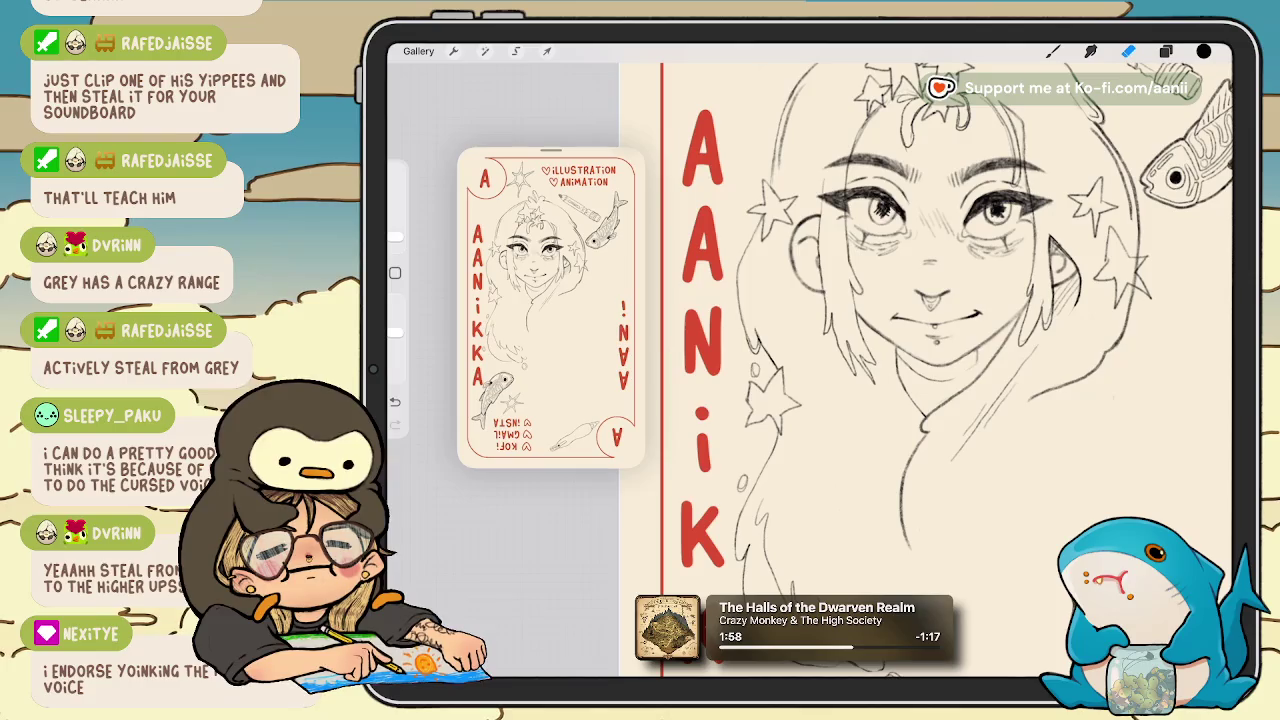
{"action": "scroll", "coordinate": [880, 330], "scroll_direction": "up", "scroll_amount": 3}
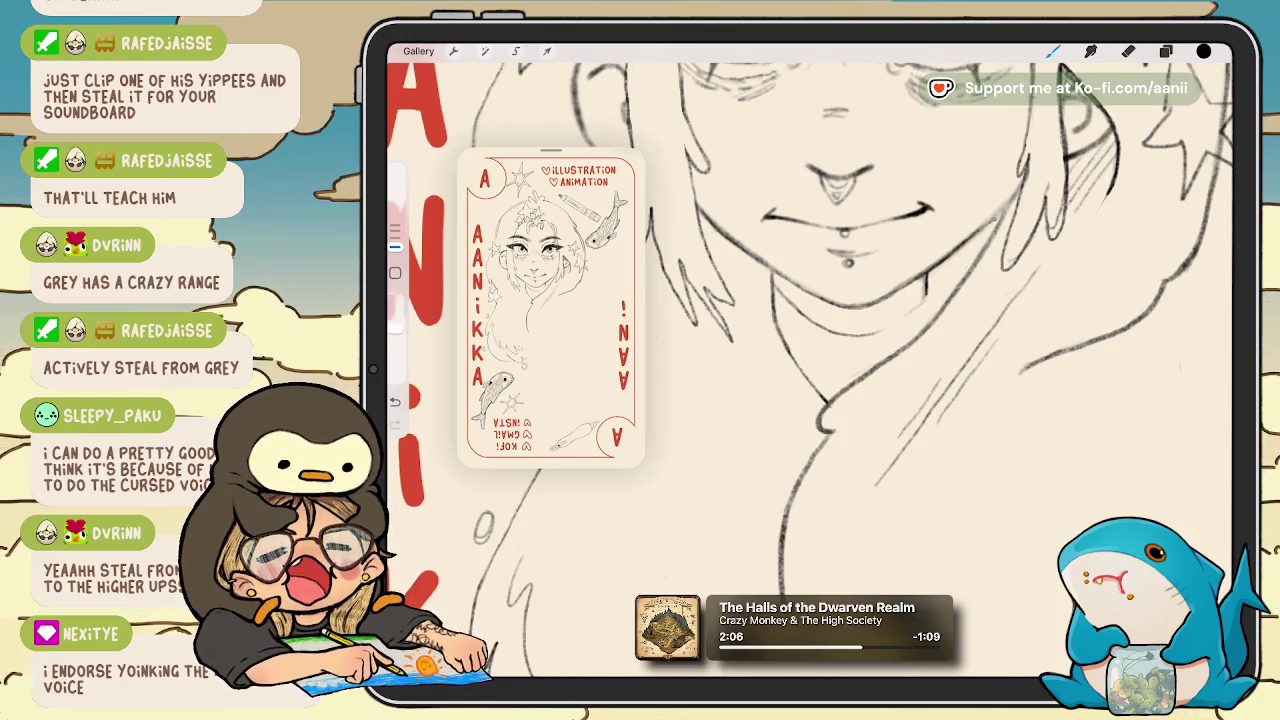
{"action": "key", "text": "ctrl+z"}
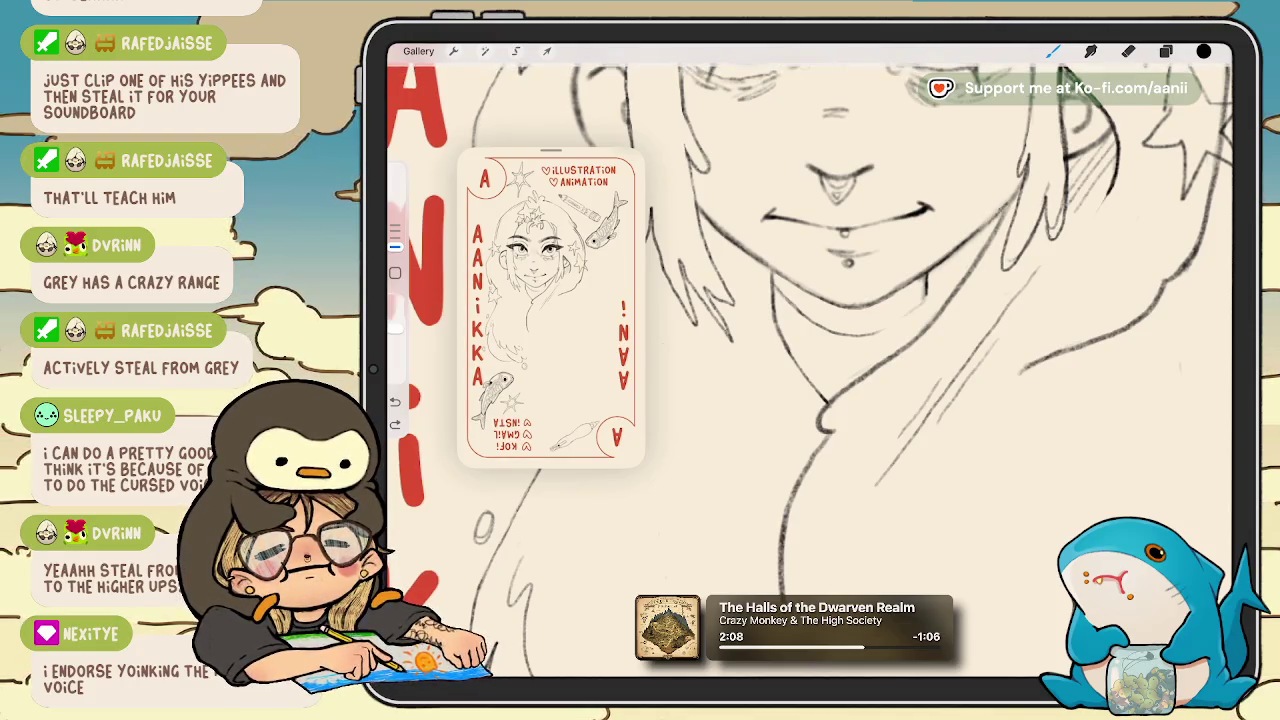
{"action": "key", "text": "ctrl+shift+z"}
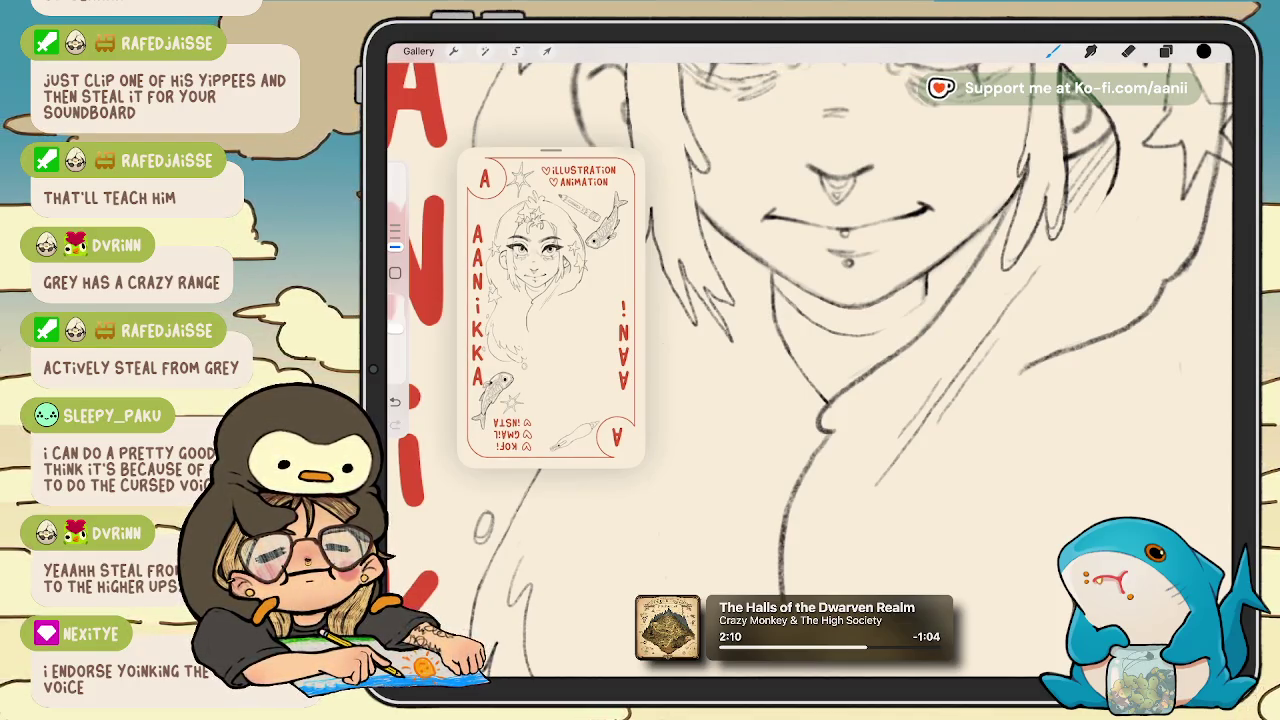
{"action": "scroll", "coordinate": [810, 360], "scroll_direction": "down", "scroll_amount": 5}
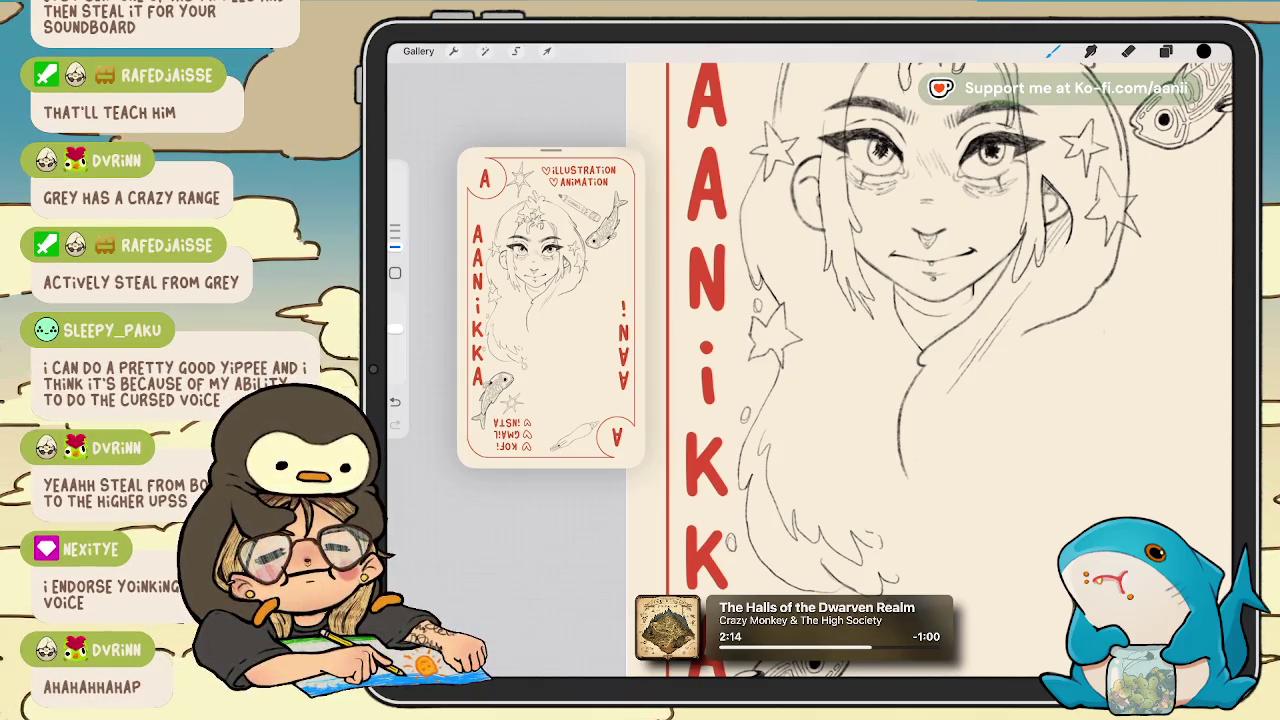
Rotate and pan the canvas down to the fish beside the bottom lettering.
{"action": "mouse_move", "coordinate": [930, 230]}
{"action": "left_mouse_down"}
{"action": "mouse_move", "coordinate": [814, 229]}
{"action": "mouse_move", "coordinate": [985, 186]}
{"action": "mouse_move", "coordinate": [940, 225]}
{"action": "left_mouse_up"}
{"action": "mouse_move", "coordinate": [900, 400]}
{"action": "left_mouse_down"}
{"action": "mouse_move", "coordinate": [780, 340]}
{"action": "mouse_move", "coordinate": [790, 200]}
{"action": "mouse_move", "coordinate": [770, 150]}
{"action": "left_mouse_up"}
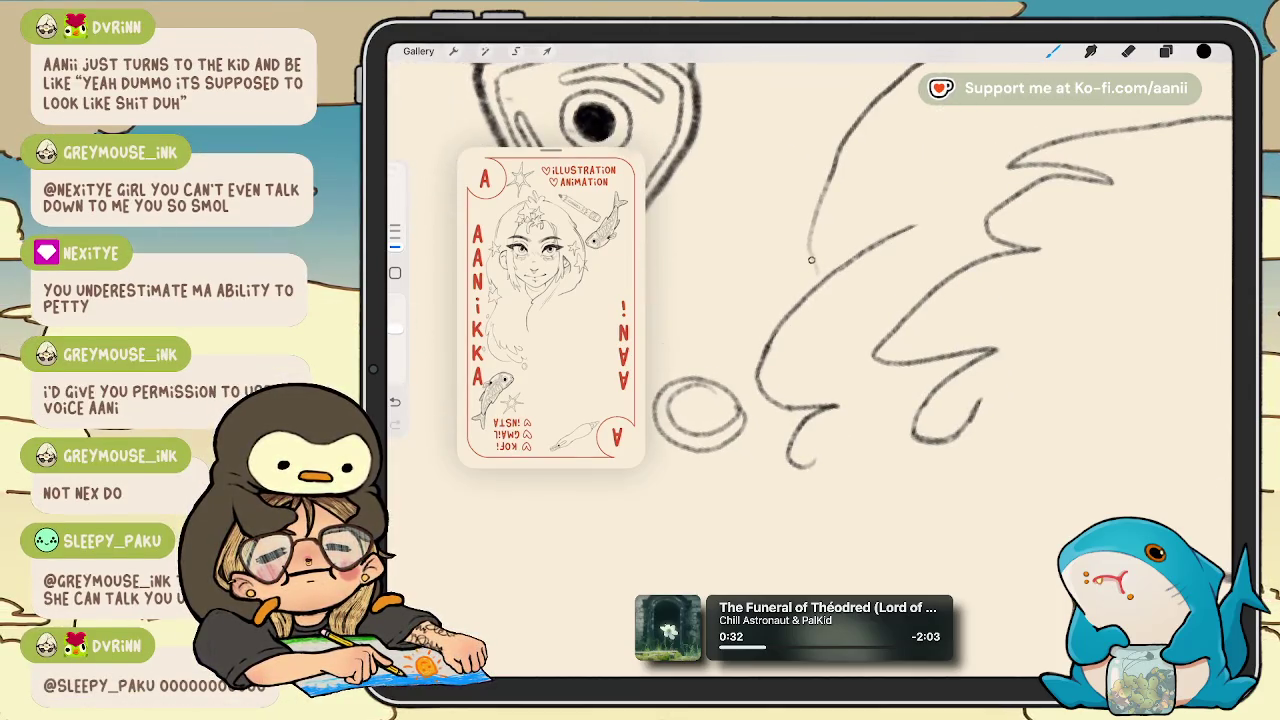
Darken the left edge of the fish's fin with a short pencil stroke.
{"action": "left_click_drag", "start_coordinate": [809, 214], "coordinate": [815, 264]}
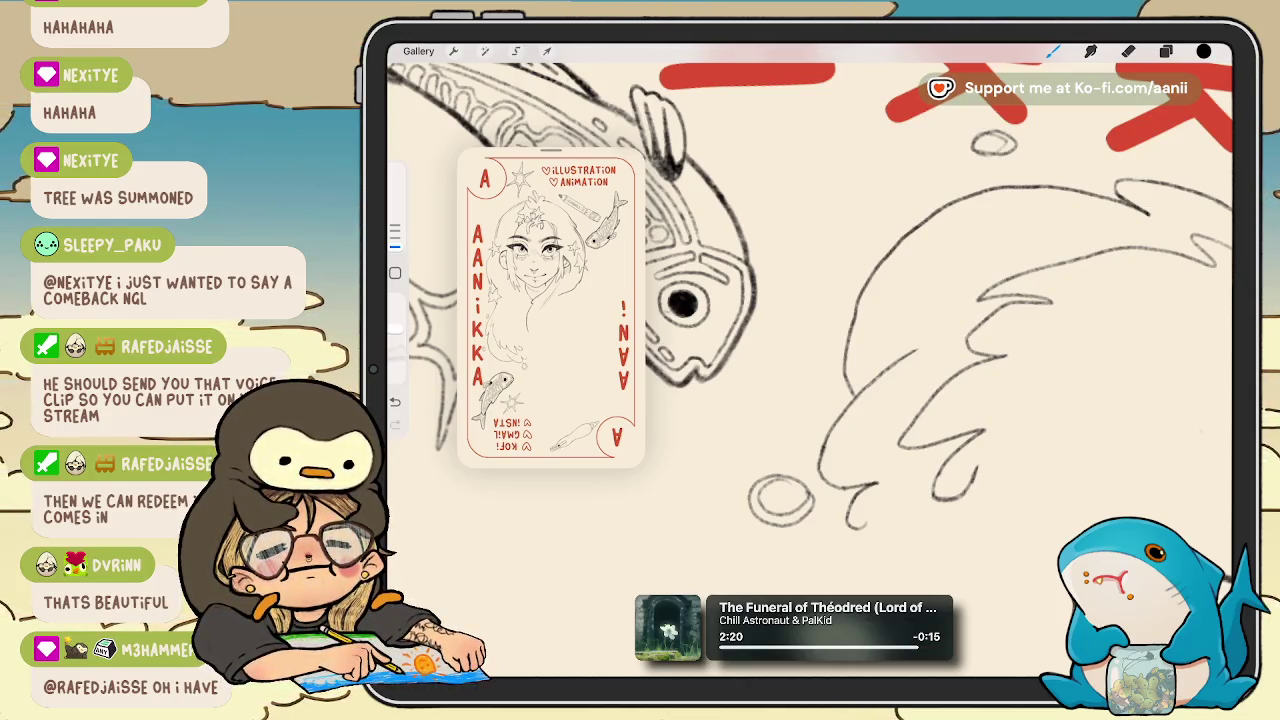
Erase and redraw the left edge of the fish's fin outline.
{"action": "scroll", "coordinate": [810, 360], "scroll_direction": "up", "scroll_amount": 2}
{"action": "key", "text": "e"}
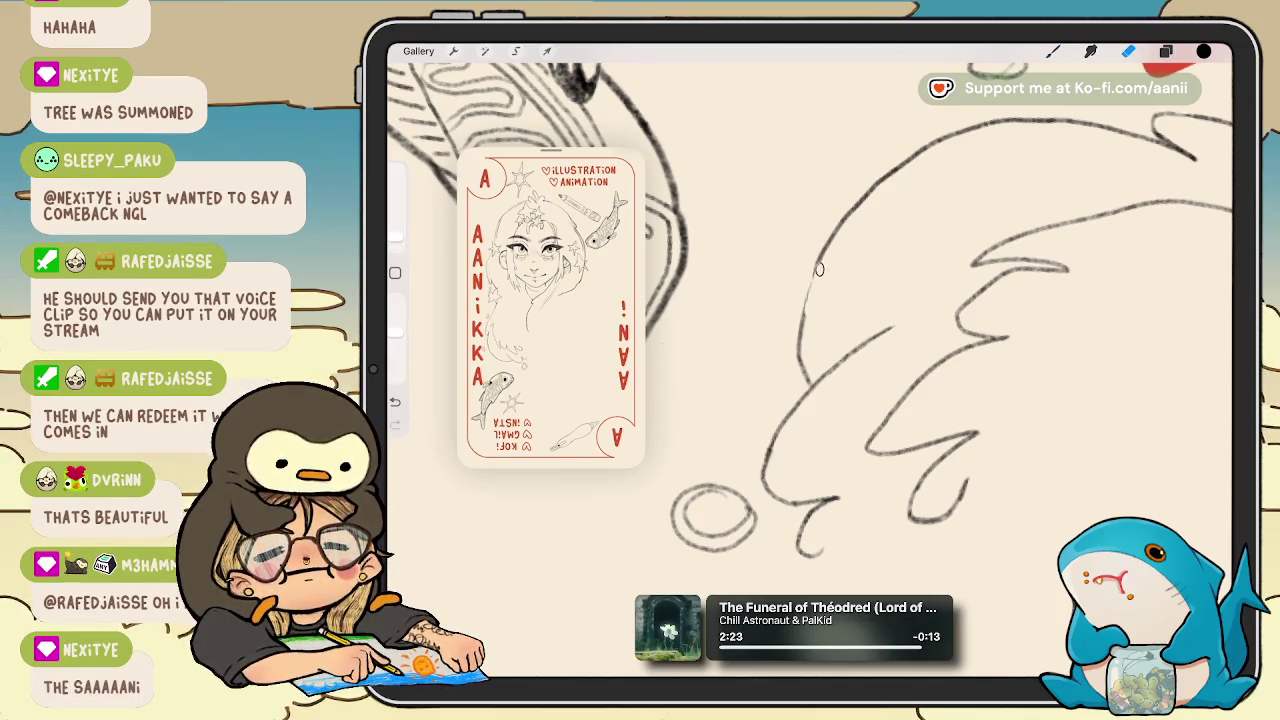
{"action": "left_click_drag", "start_coordinate": [813, 268], "coordinate": [797, 383]}
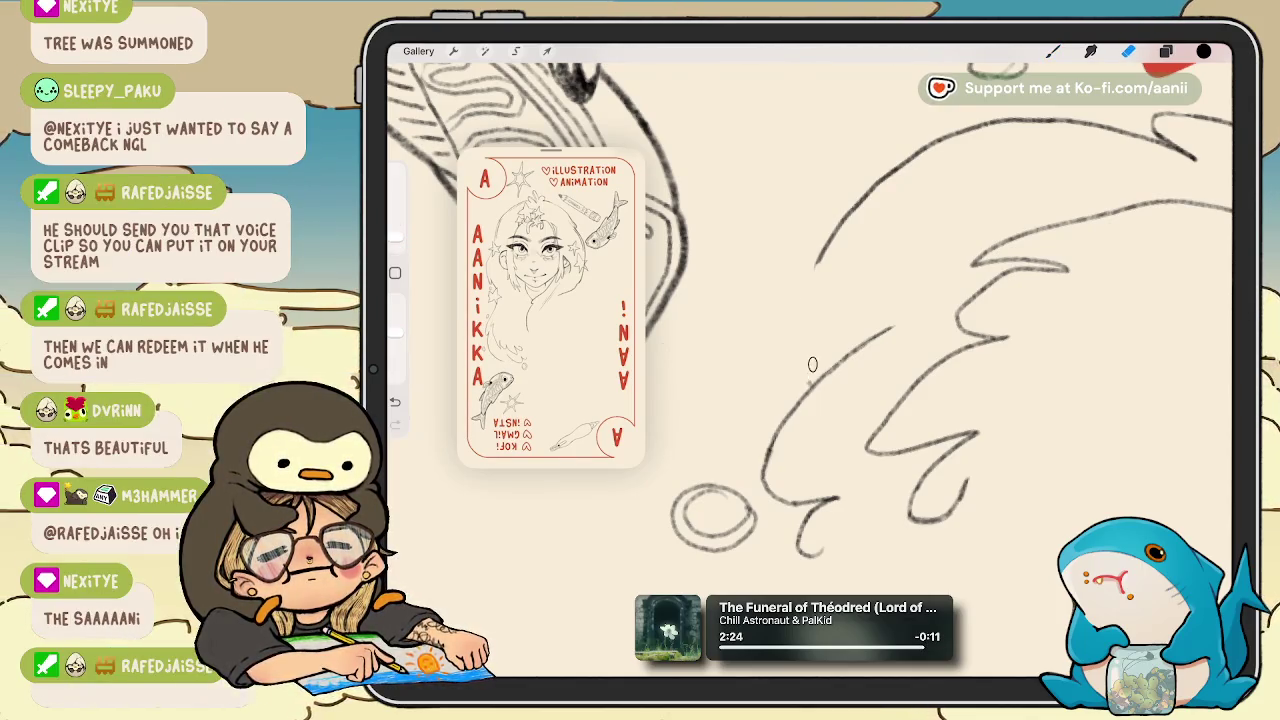
{"action": "key", "text": "b"}
{"action": "left_click_drag", "start_coordinate": [815, 264], "coordinate": [806, 382]}
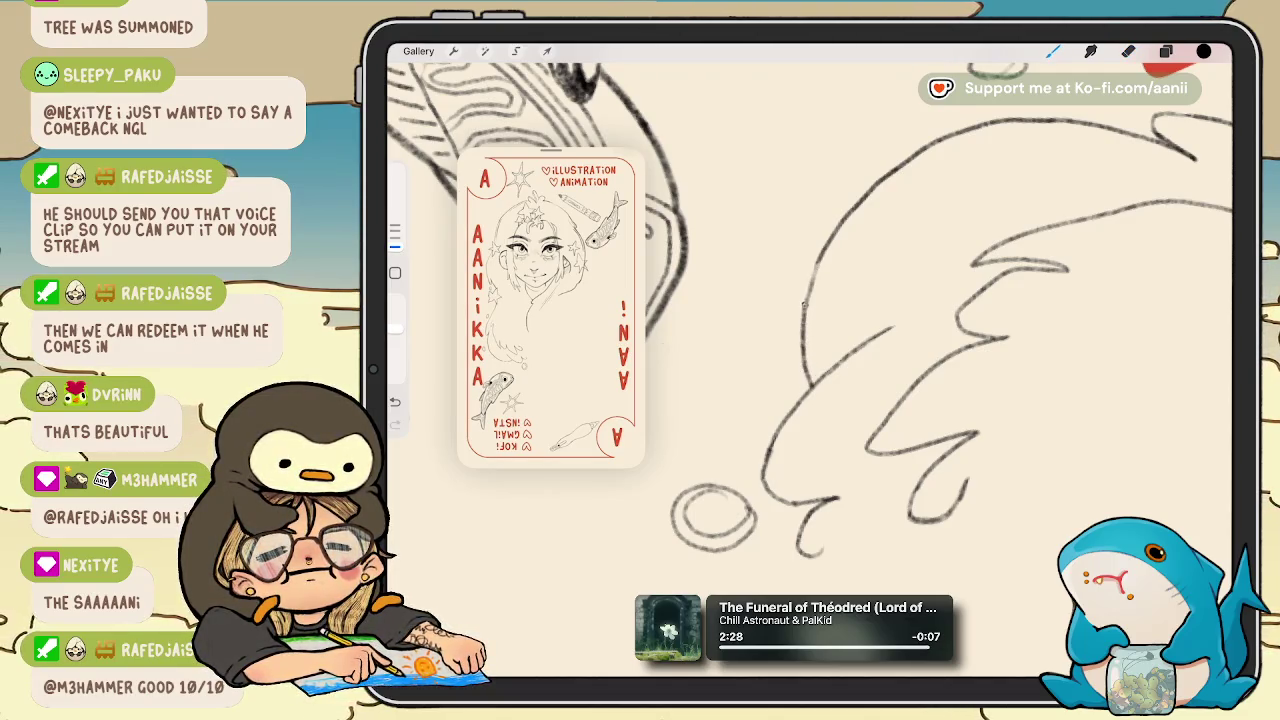
Replace the small loop beside the red K with an inked bubble curve.
{"action": "scroll", "coordinate": [810, 360], "scroll_direction": "down", "scroll_amount": 5}
{"action": "scroll", "coordinate": [810, 360], "scroll_direction": "up", "scroll_amount": 3}
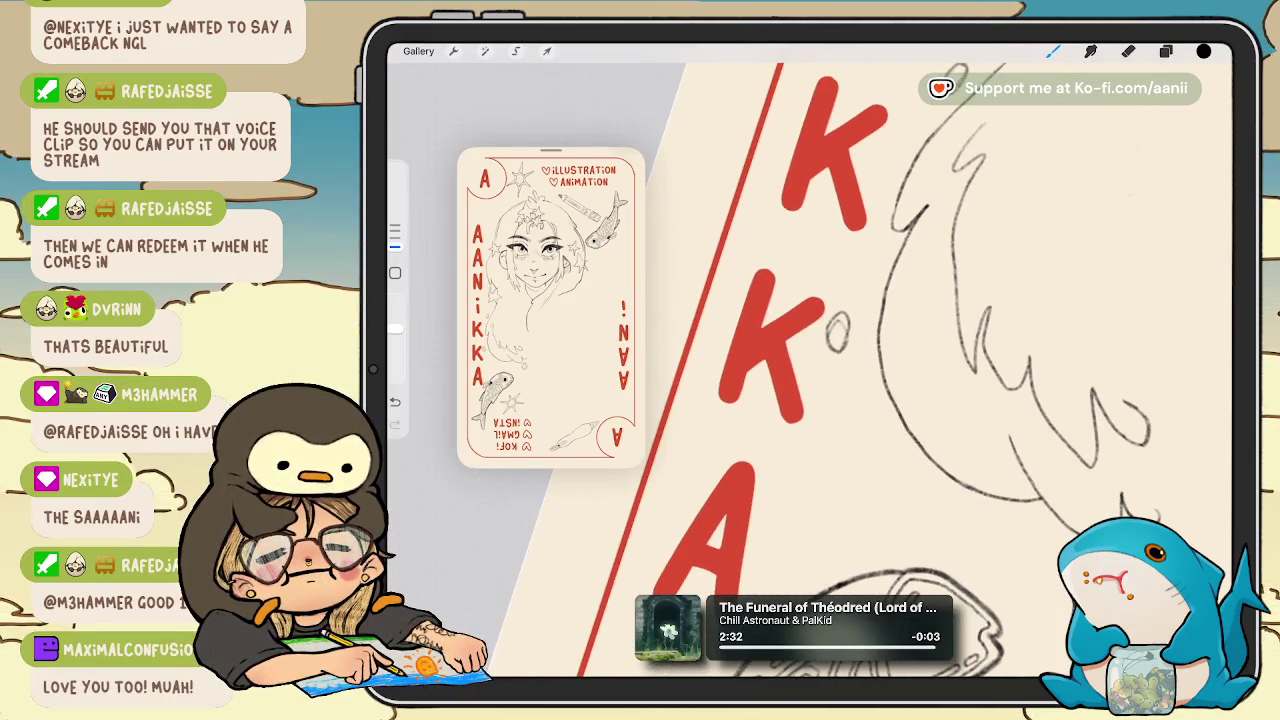
{"action": "scroll", "coordinate": [810, 360], "scroll_direction": "up", "scroll_amount": 3}
{"action": "key", "text": "e"}
{"action": "left_click_drag", "start_coordinate": [784, 292], "coordinate": [796, 345]}
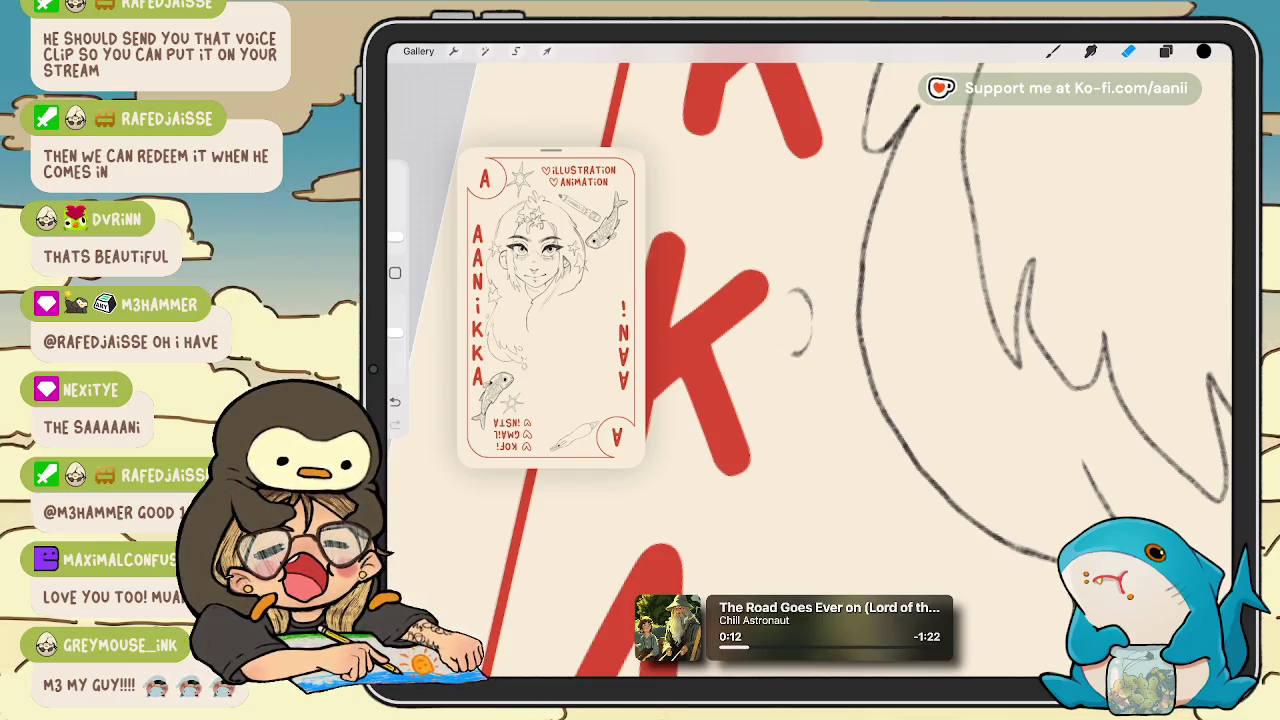
{"action": "left_click", "coordinate": [1053, 51]}
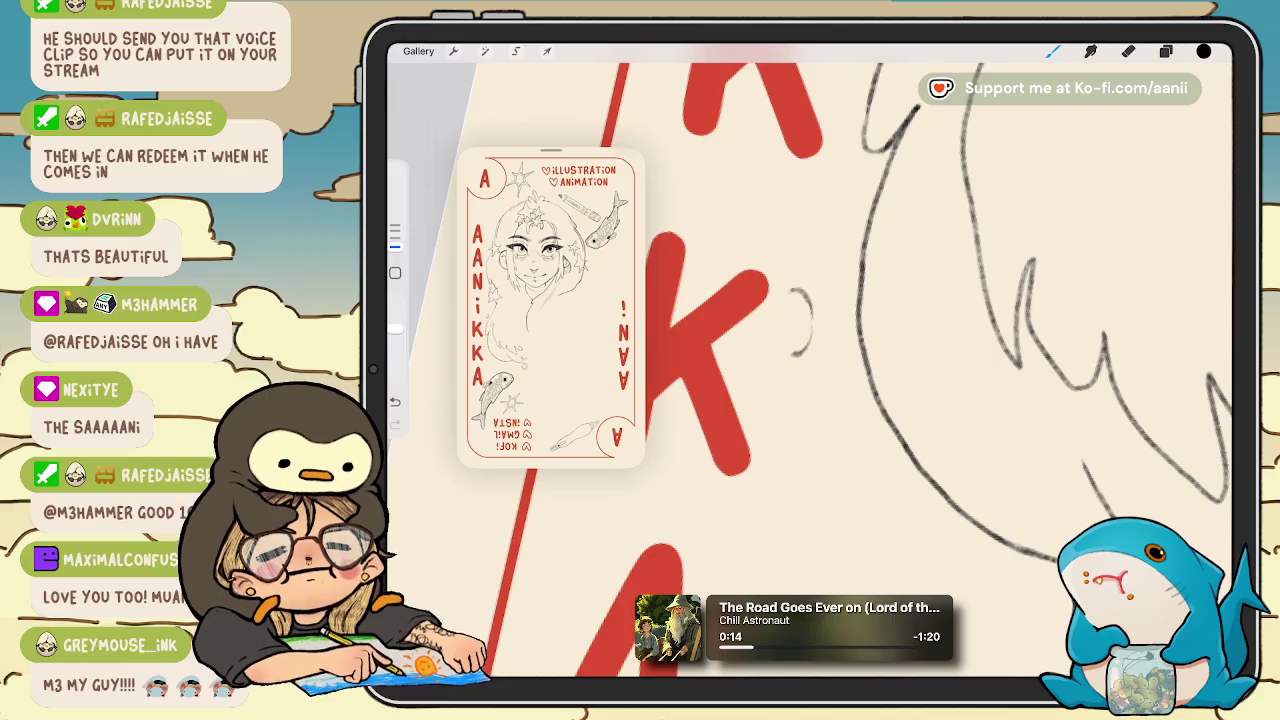
{"action": "left_click_drag", "start_coordinate": [786, 293], "coordinate": [772, 340]}
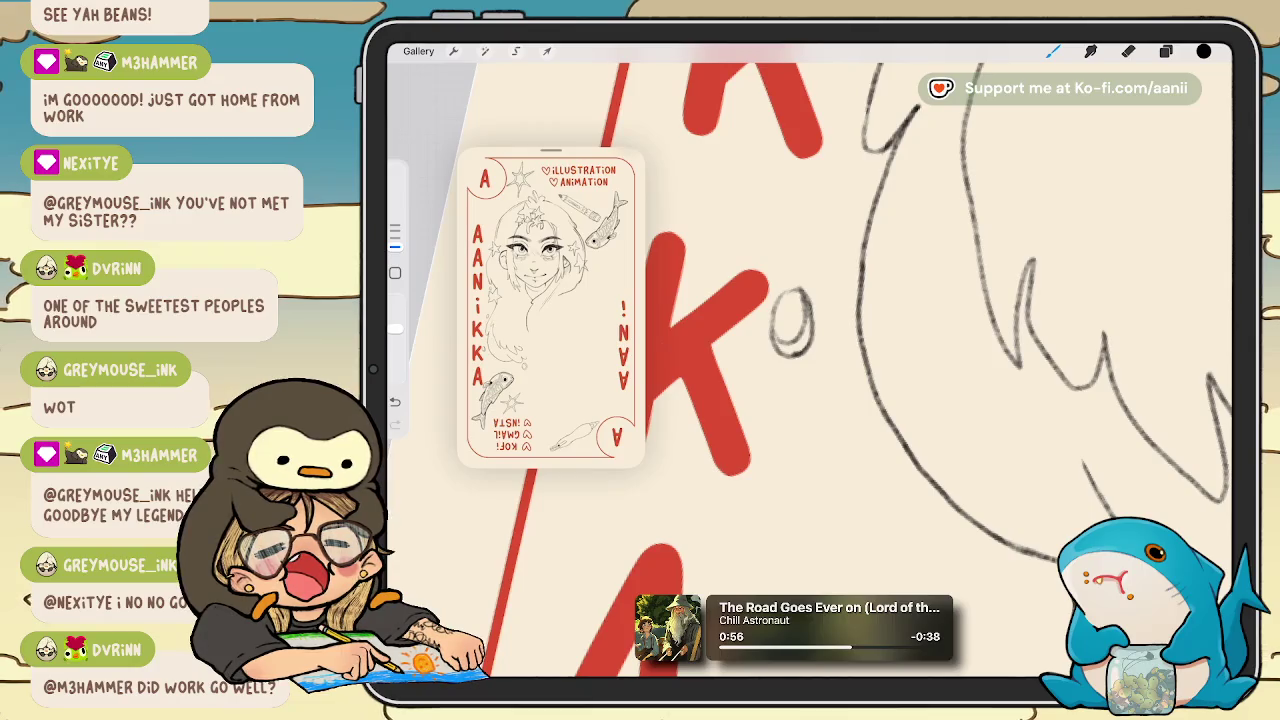
{"action": "scroll", "coordinate": [810, 360], "scroll_direction": "down", "scroll_amount": 5}
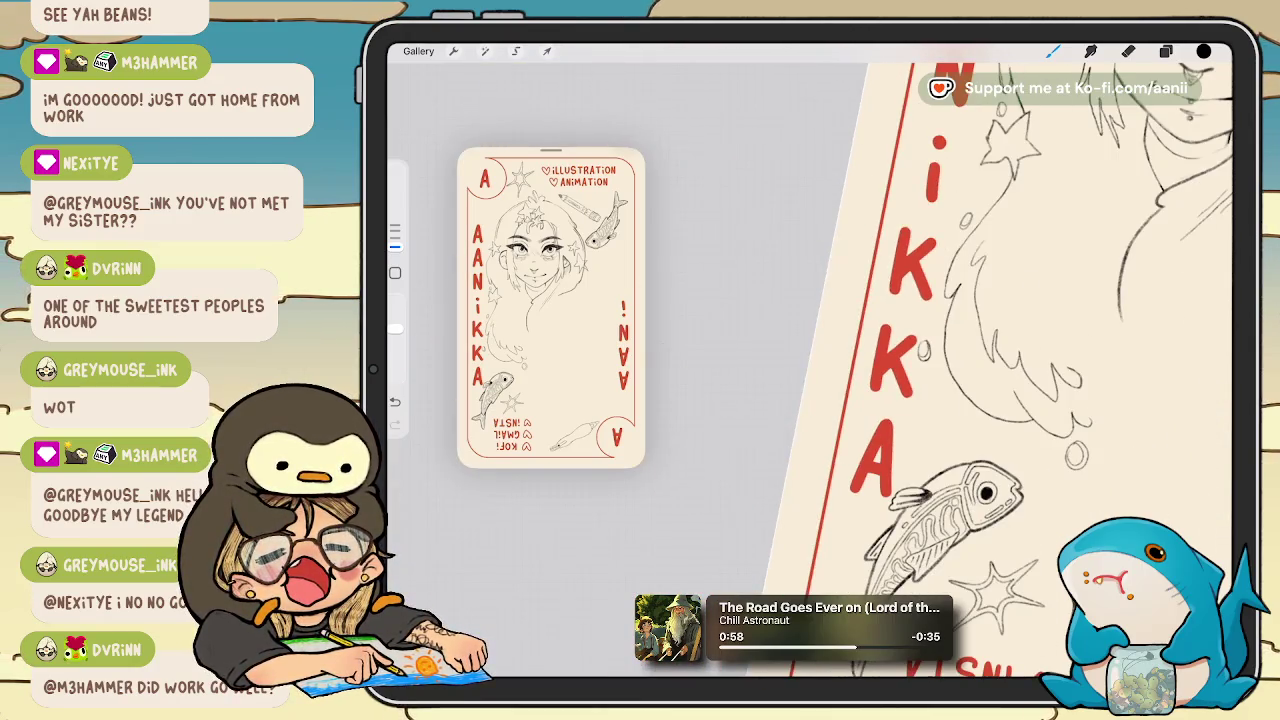
{"action": "scroll", "coordinate": [1000, 360], "scroll_direction": "up", "scroll_amount": 2}
{"action": "scroll", "coordinate": [1000, 360], "scroll_direction": "up", "scroll_amount": 2}
{"action": "scroll", "coordinate": [1000, 360], "scroll_direction": "up", "scroll_amount": 2}
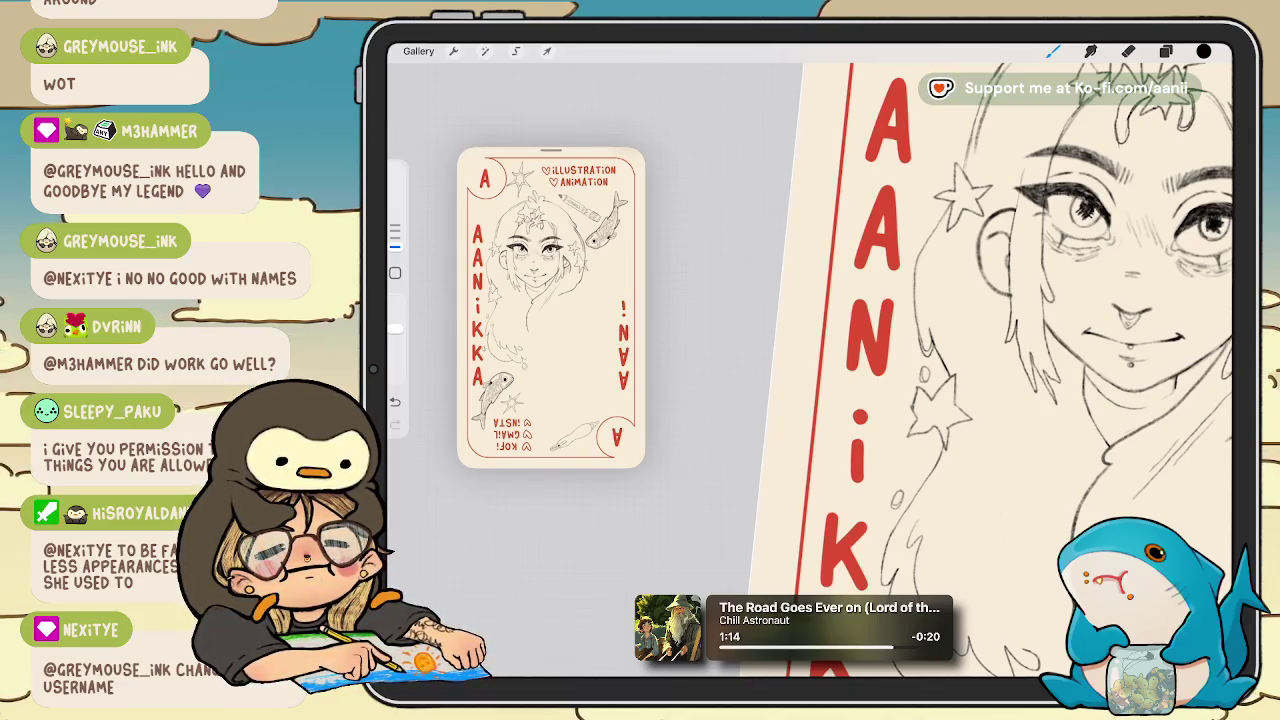
{"action": "scroll", "coordinate": [1010, 330], "scroll_direction": "up", "scroll_amount": 3}
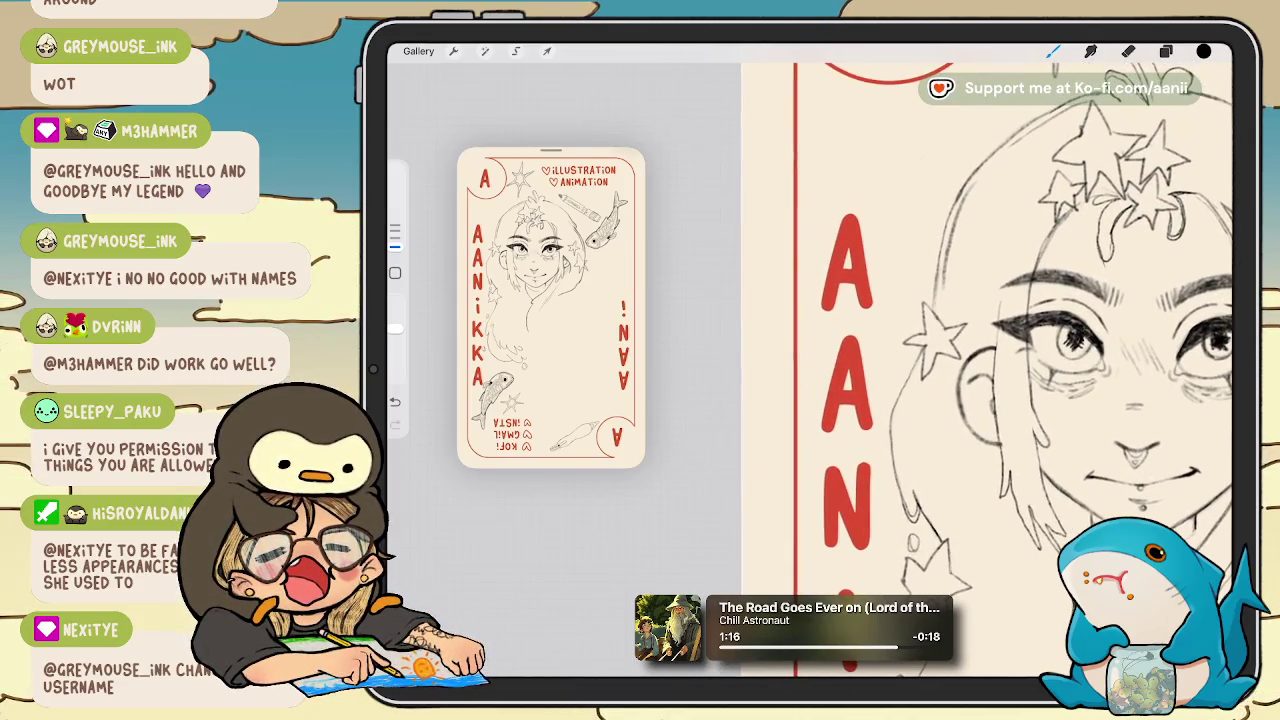
{"action": "key", "text": "e"}
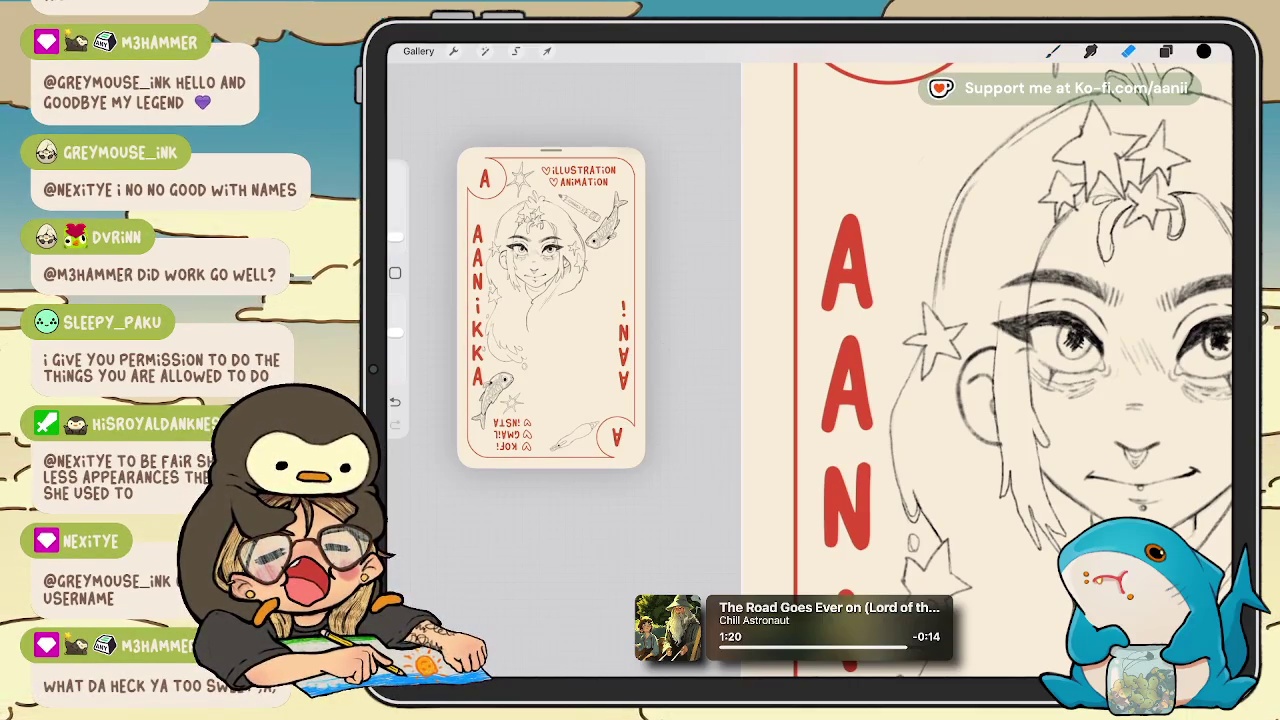
{"action": "key", "text": "b"}
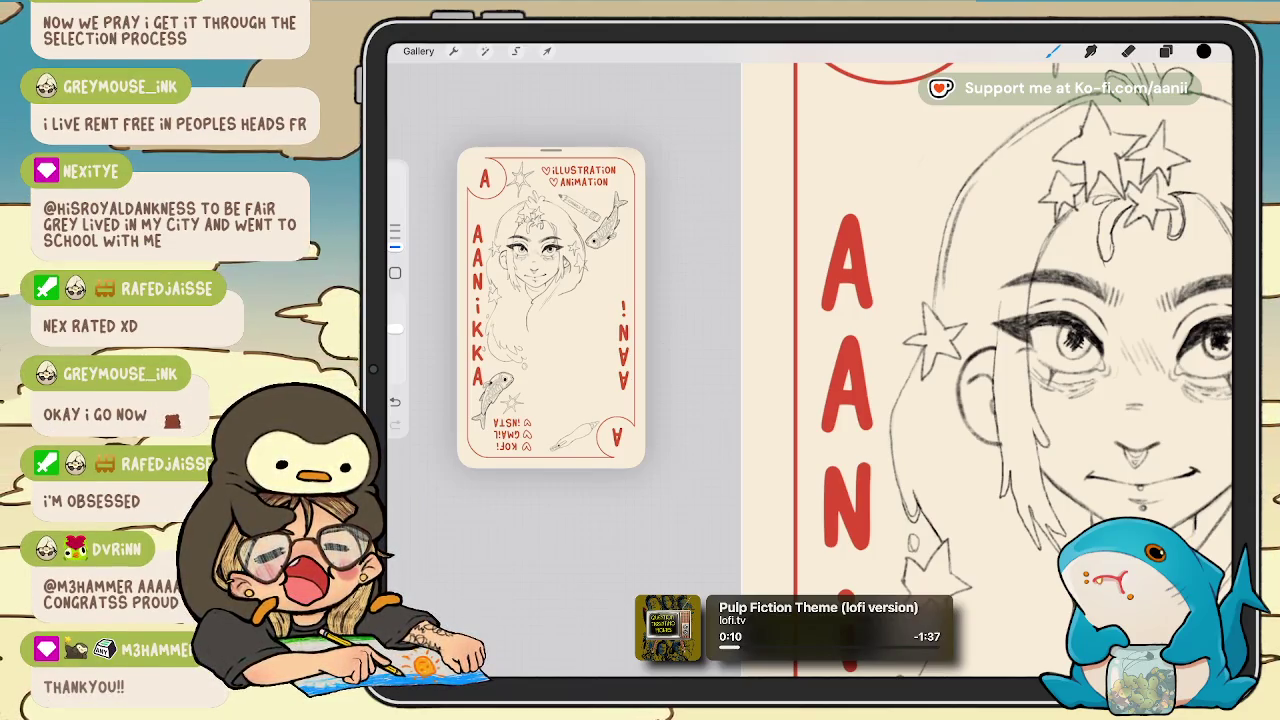
{"action": "left_click_drag", "start_coordinate": [950, 350], "coordinate": [830, 360]}
{"action": "left_click", "coordinate": [1128, 51]}
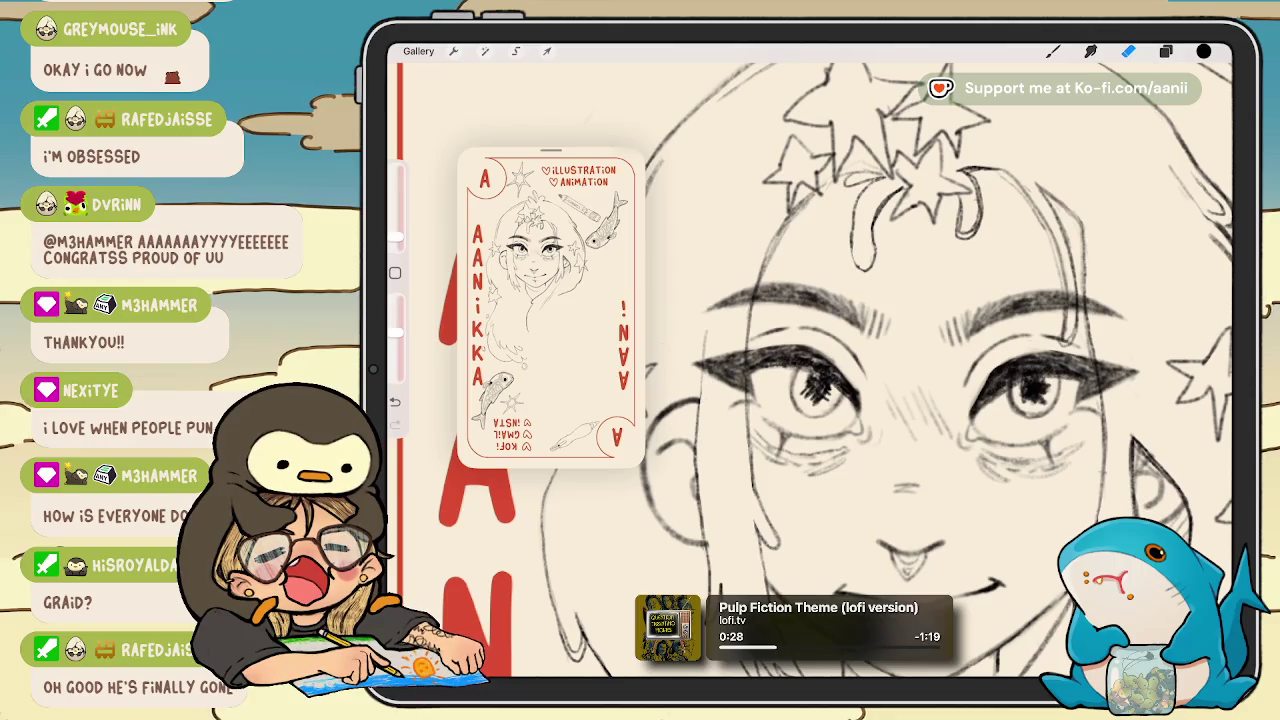
{"action": "left_click_drag", "start_coordinate": [820, 390], "coordinate": [905, 395]}
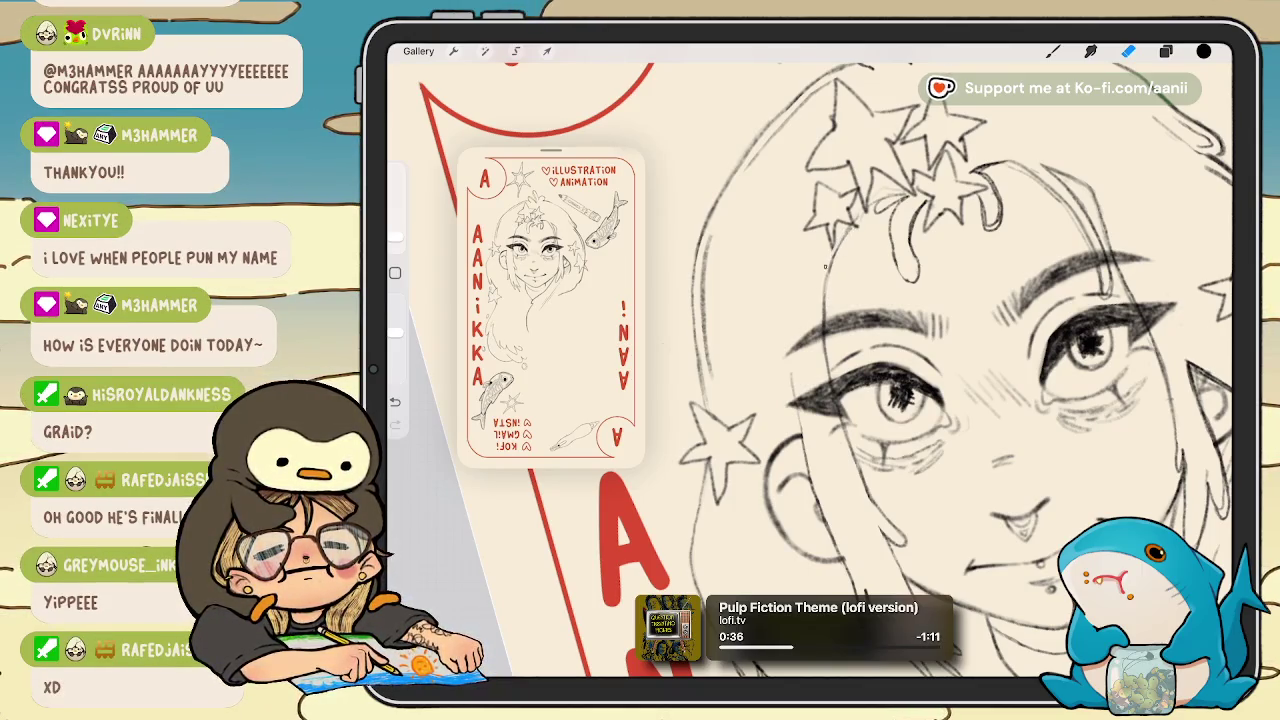
{"action": "key", "text": "ctrl+z"}
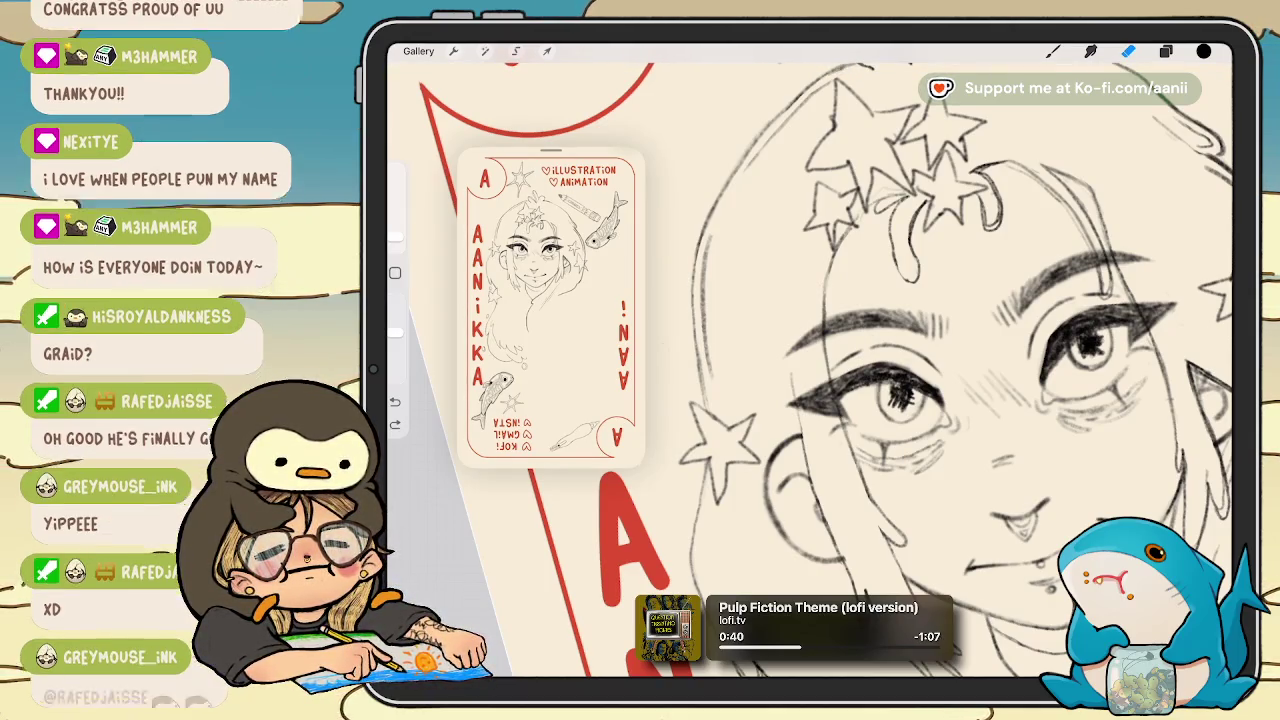
{"action": "scroll", "coordinate": [900, 370], "scroll_direction": "up", "scroll_amount": 3}
{"action": "left_click_drag", "start_coordinate": [900, 400], "coordinate": [925, 385]}
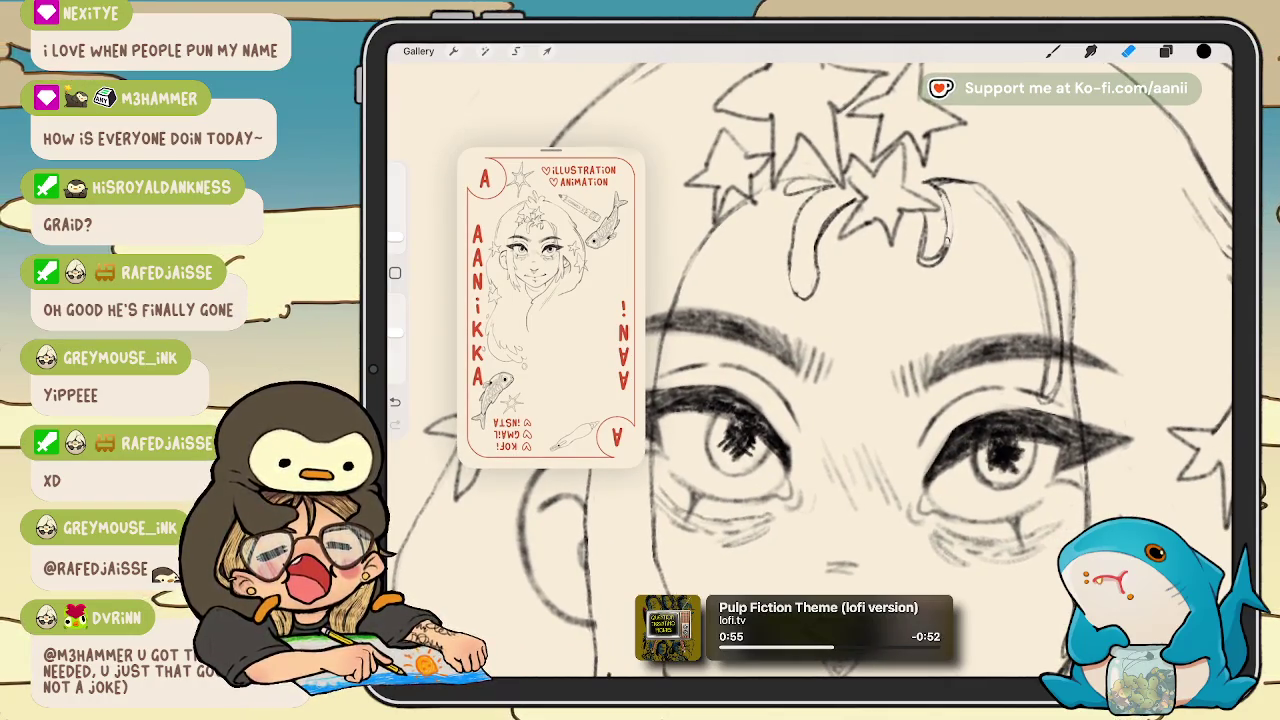
{"action": "key", "text": "b"}
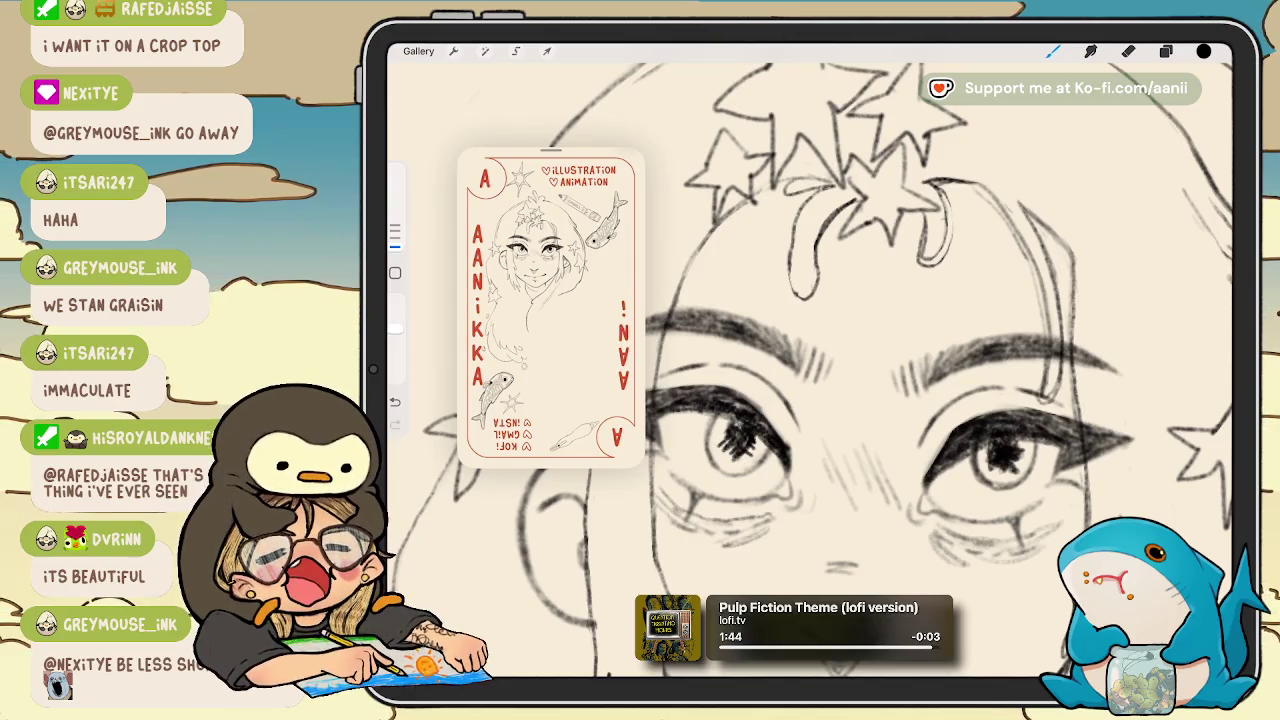
{"action": "scroll", "coordinate": [816, 330], "scroll_direction": "up", "scroll_amount": 3}
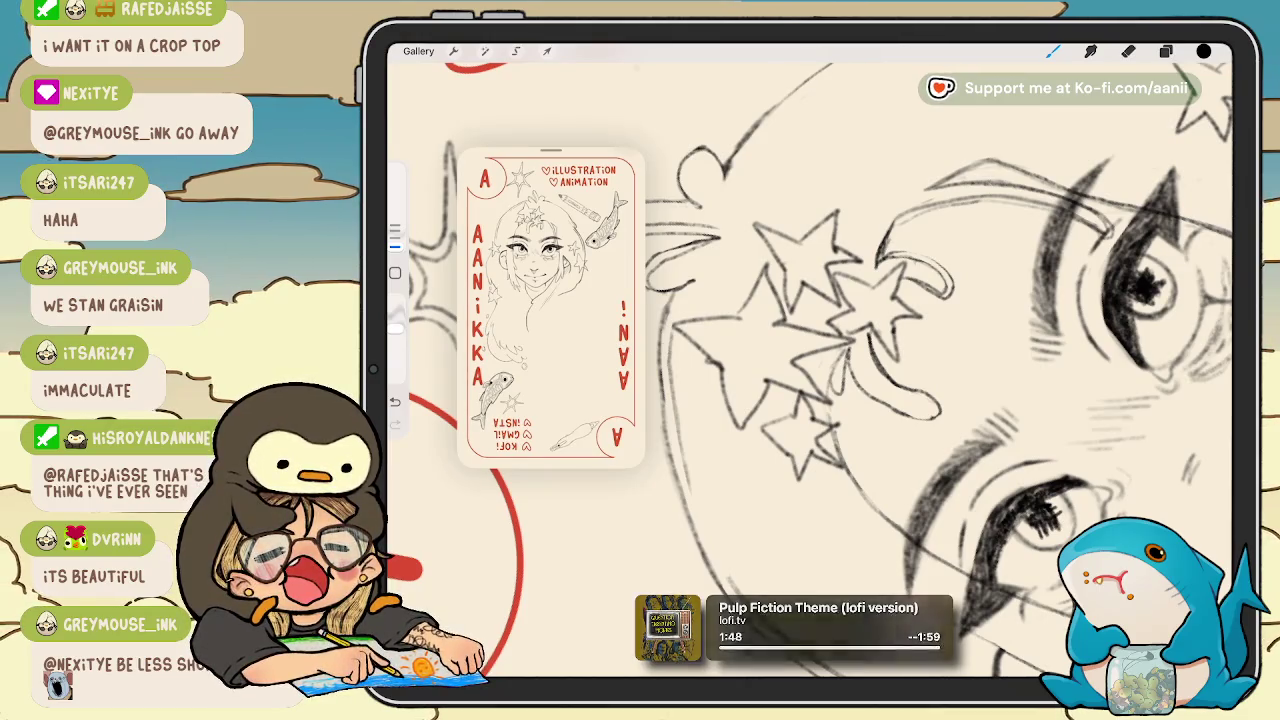
{"action": "key", "text": "e"}
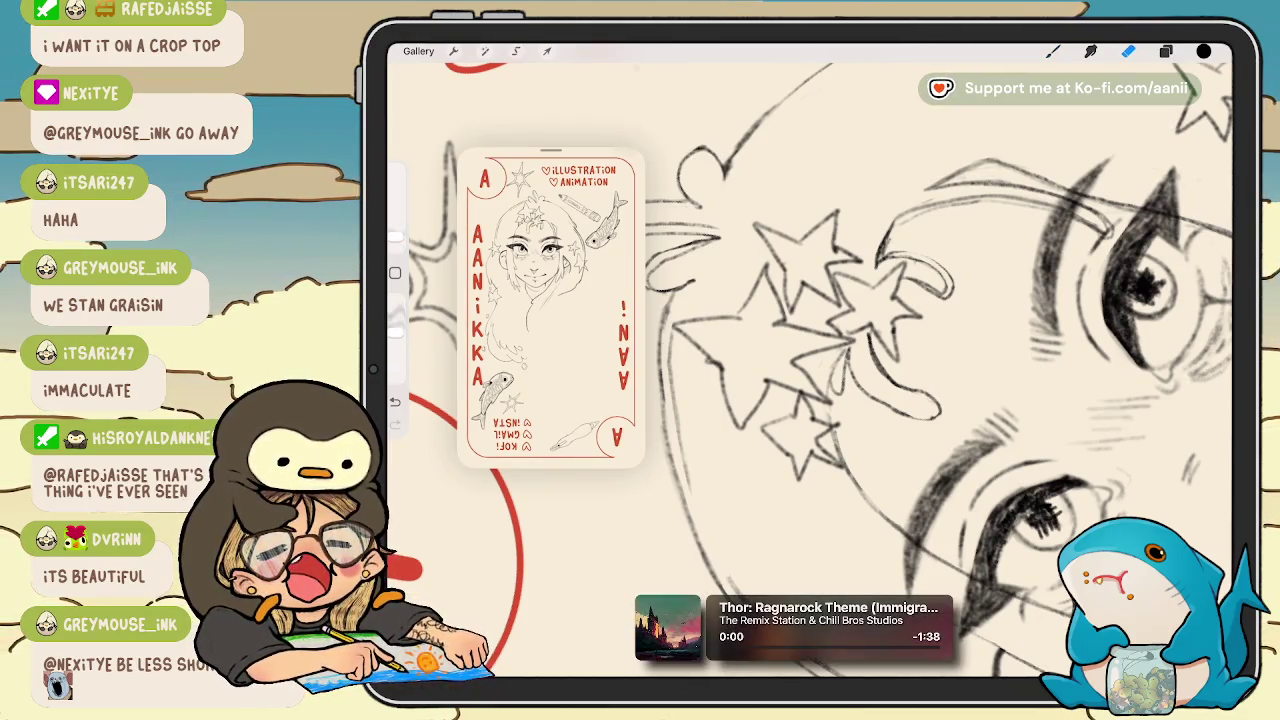
{"action": "scroll", "coordinate": [816, 360], "scroll_direction": "down", "scroll_amount": 3}
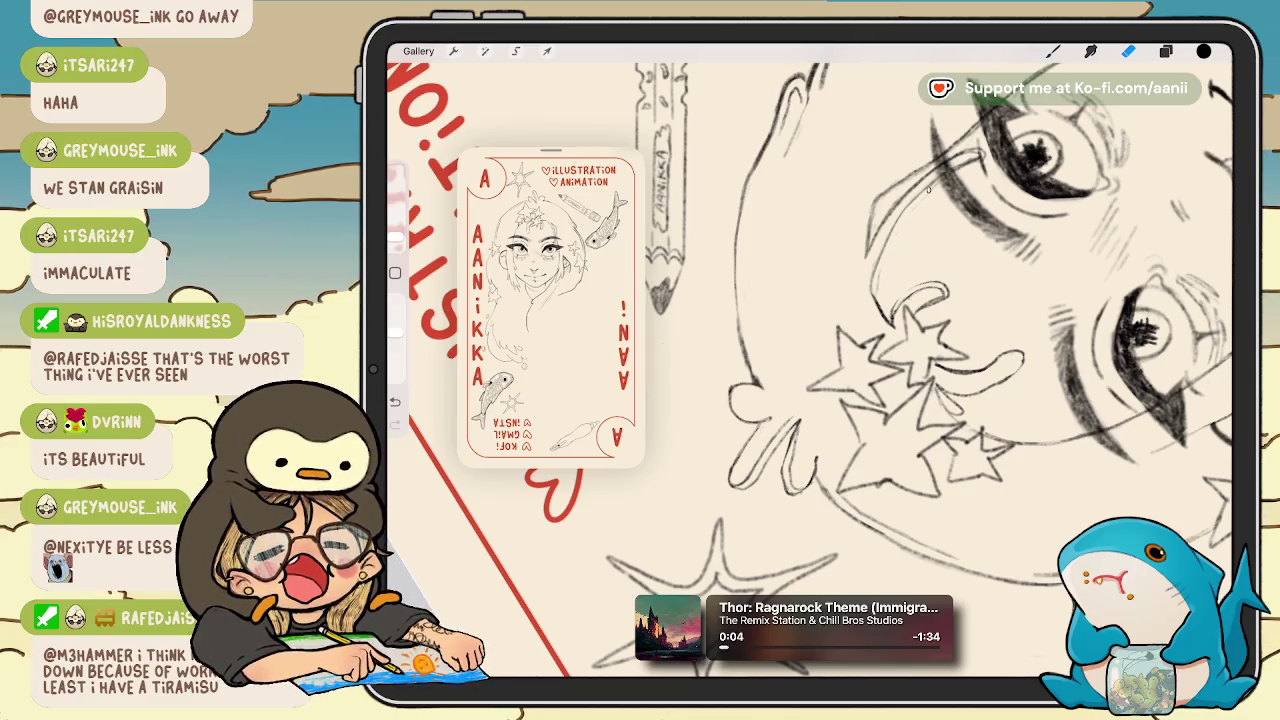
Draw a curved pencil line beside the right eyebrow, undoing the stray erase stroke.
{"action": "key", "text": "b"}
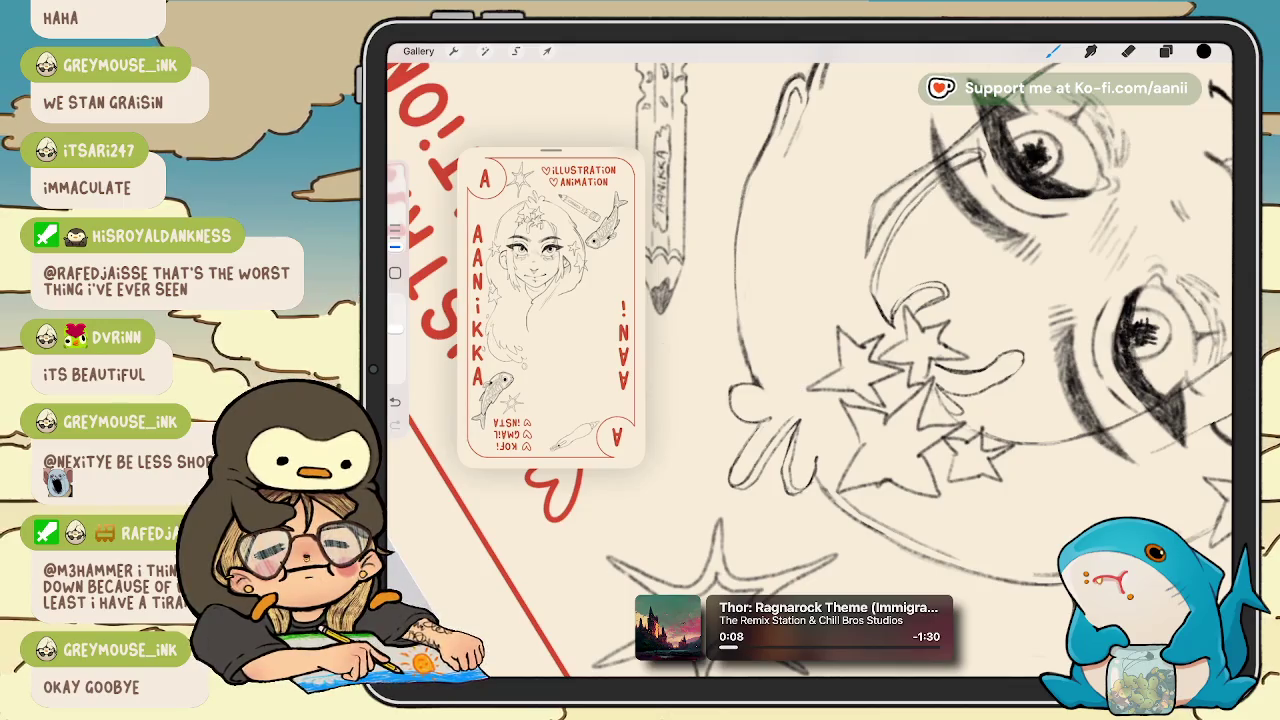
{"action": "scroll", "coordinate": [810, 370], "scroll_direction": "down", "scroll_amount": 3}
{"action": "scroll", "coordinate": [810, 370], "scroll_direction": "up", "scroll_amount": 3}
{"action": "scroll", "coordinate": [810, 370], "scroll_direction": "up", "scroll_amount": 3}
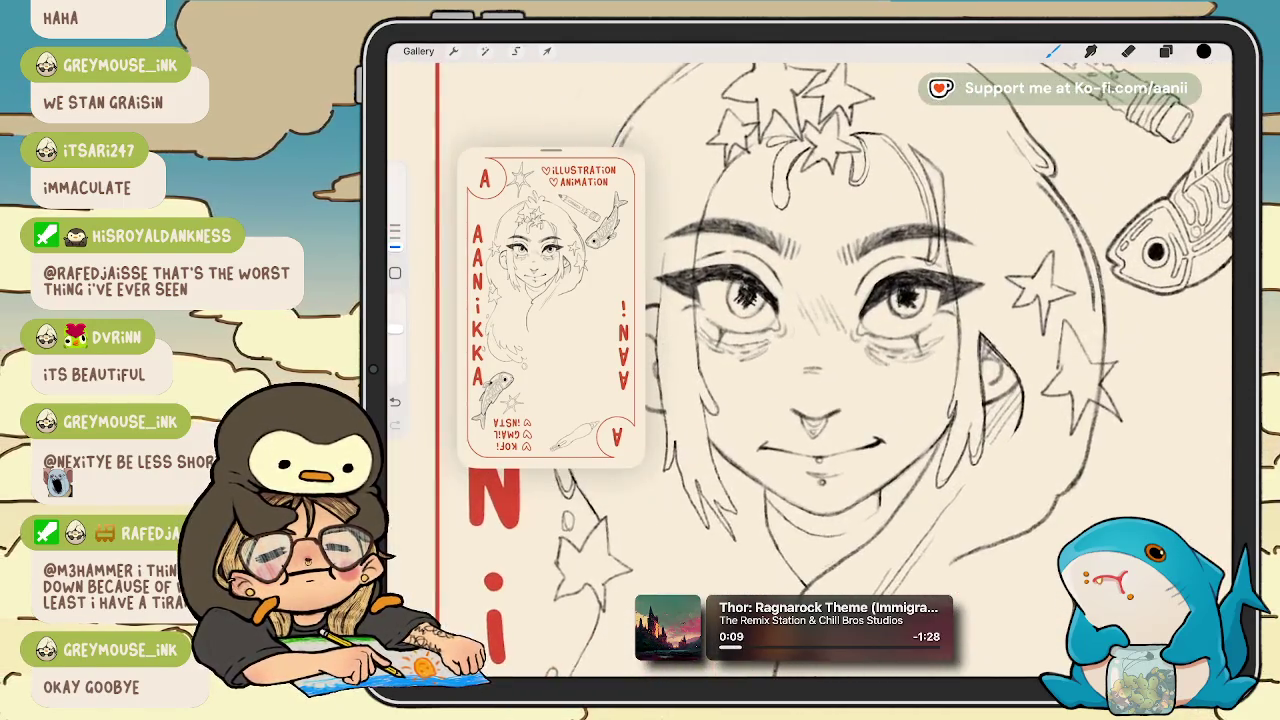
{"action": "scroll", "coordinate": [810, 370], "scroll_direction": "up", "scroll_amount": 1}
{"action": "left_click_drag", "start_coordinate": [912, 230], "coordinate": [903, 270]}
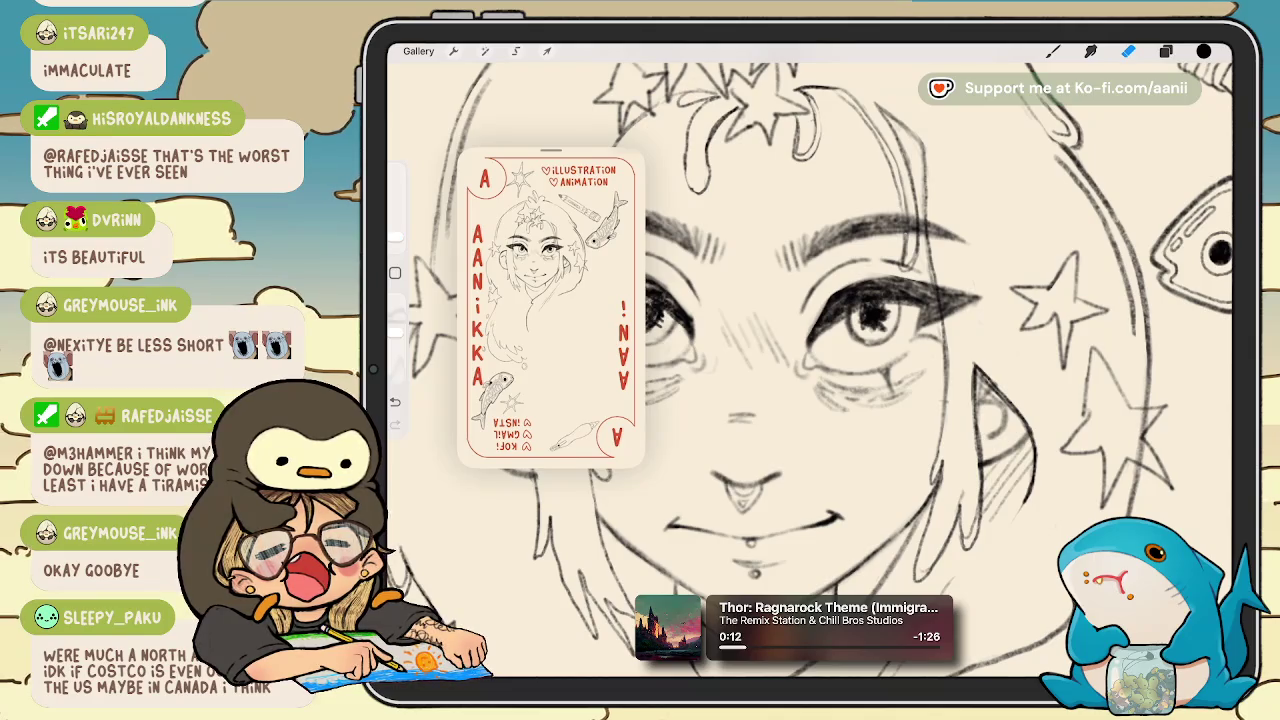
{"action": "key", "text": "e"}
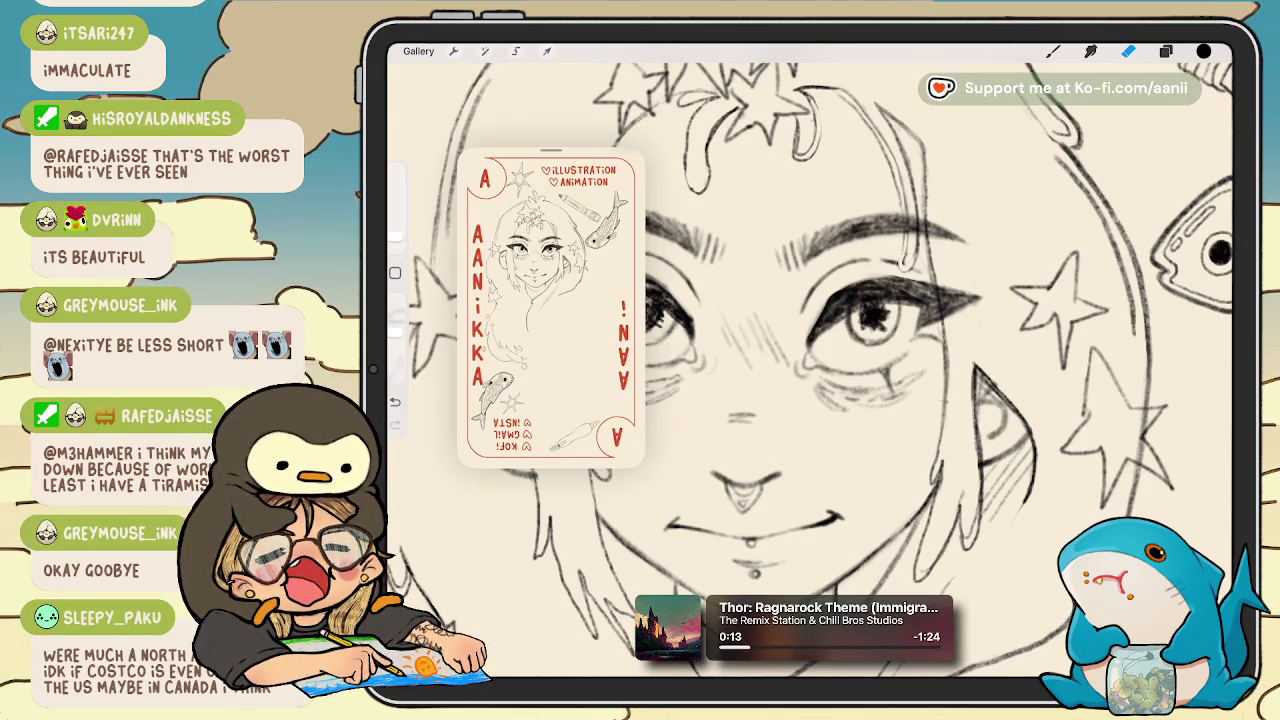
{"action": "key", "text": "ctrl+z"}
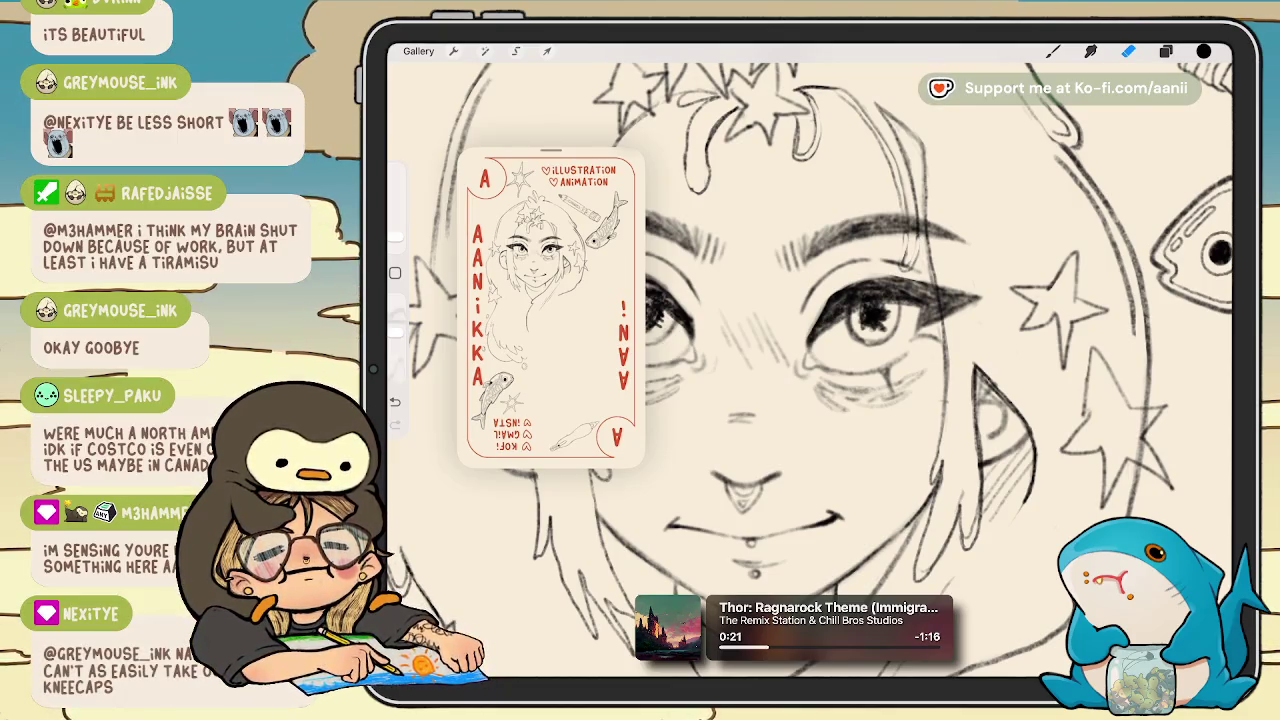
{"action": "key", "text": "b"}
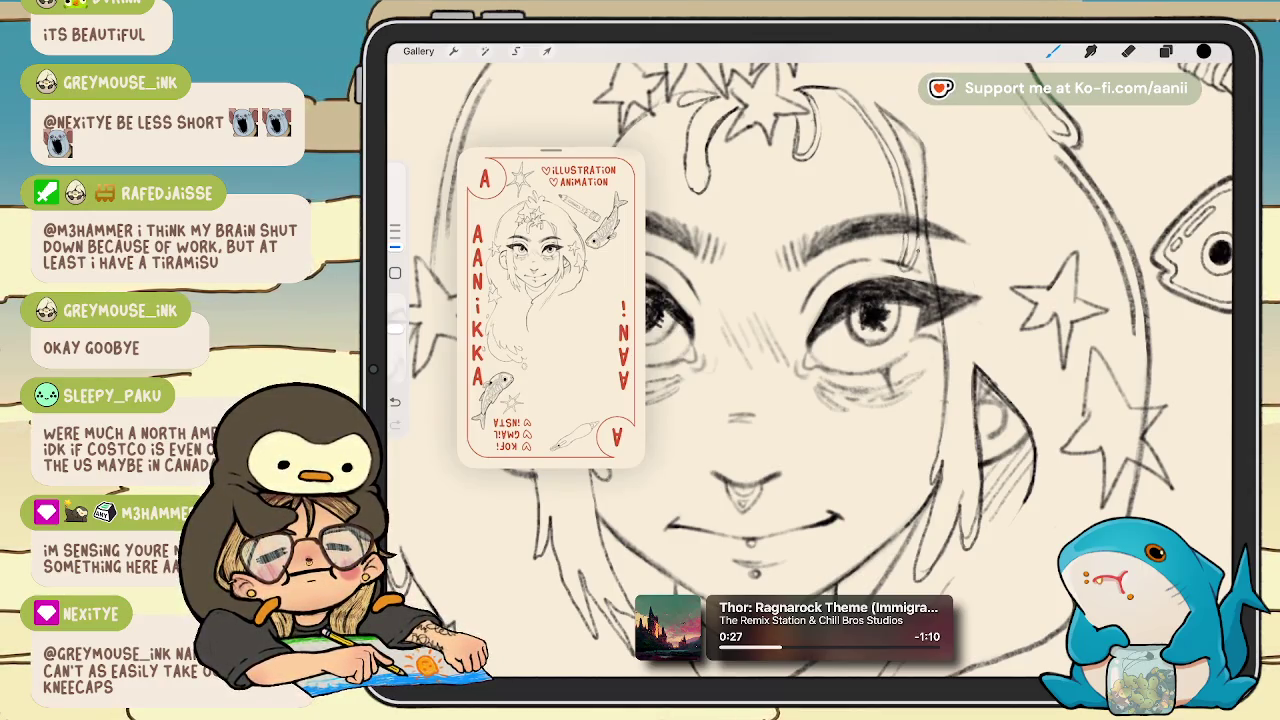
{"action": "scroll", "coordinate": [810, 370], "scroll_direction": "down", "scroll_amount": 3}
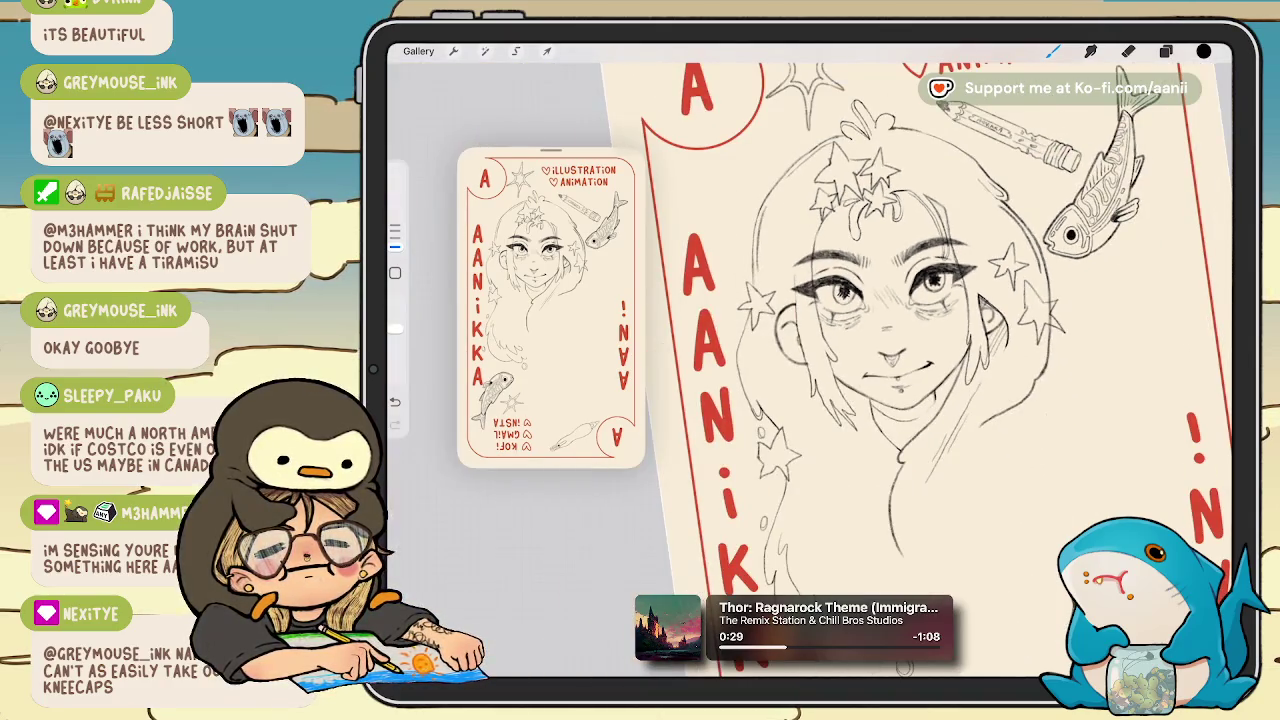
{"action": "scroll", "coordinate": [900, 340], "scroll_direction": "down", "scroll_amount": 3}
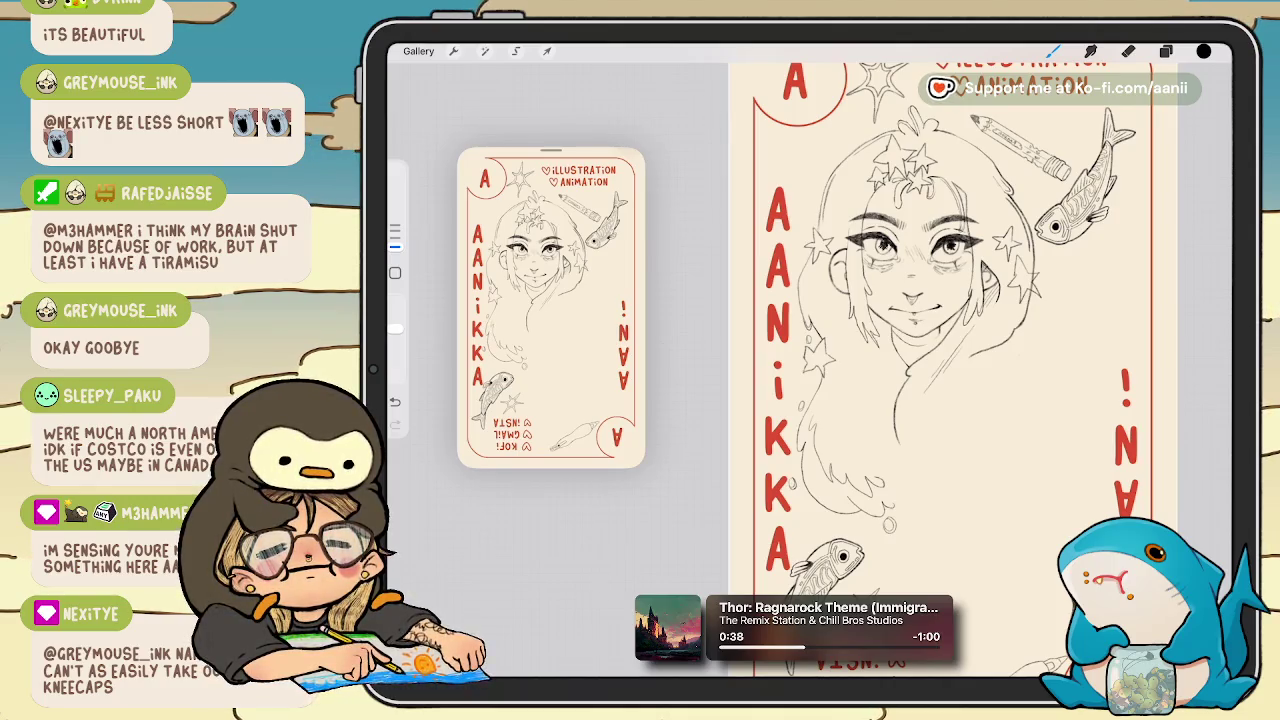
{"action": "scroll", "coordinate": [955, 370], "scroll_direction": "down", "scroll_amount": 3}
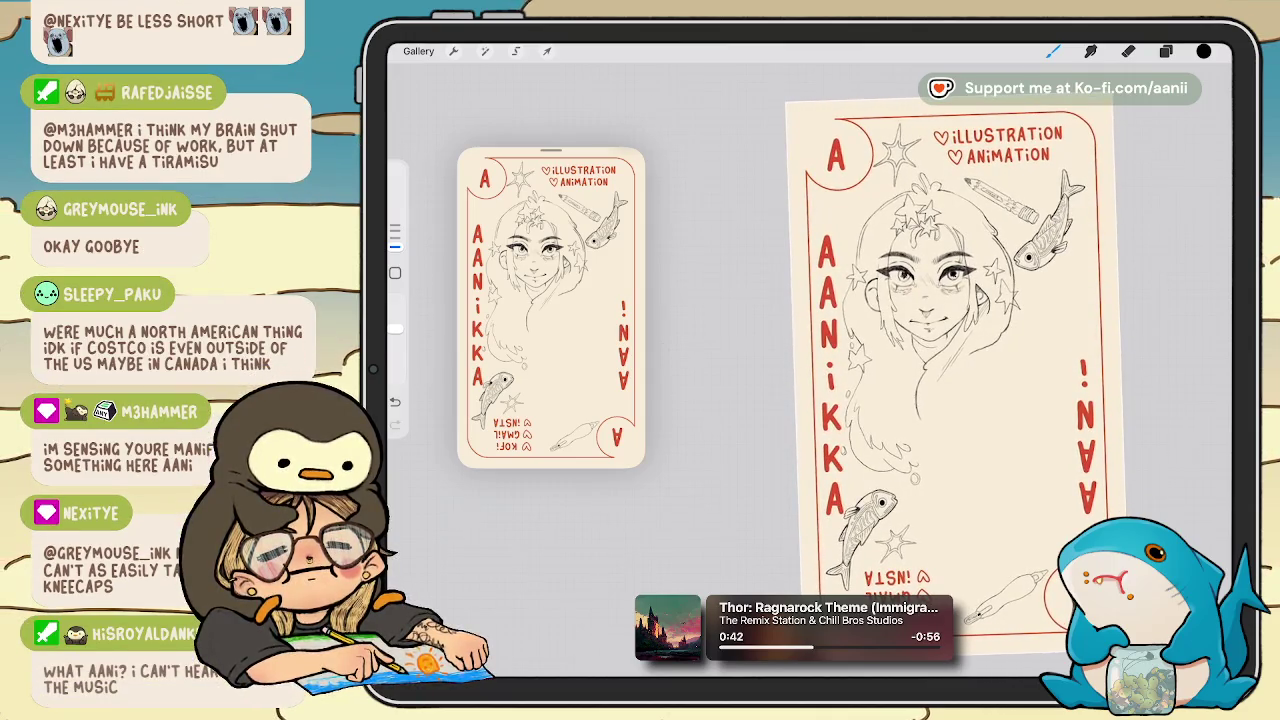
{"action": "scroll", "coordinate": [940, 380], "scroll_direction": "down", "scroll_amount": 2}
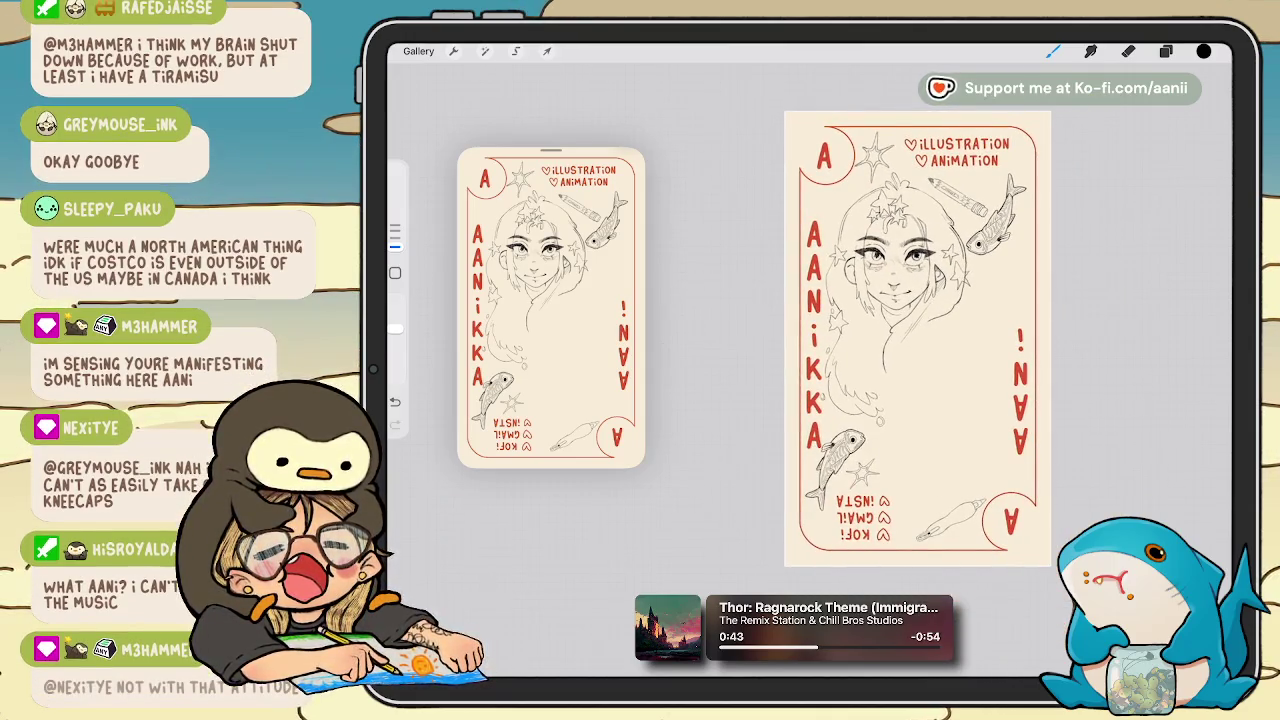
{"action": "scroll", "coordinate": [900, 350], "scroll_direction": "up", "scroll_amount": 2}
{"action": "scroll", "coordinate": [900, 350], "scroll_direction": "up", "scroll_amount": 2}
{"action": "scroll", "coordinate": [900, 370], "scroll_direction": "up", "scroll_amount": 1}
{"action": "scroll", "coordinate": [900, 370], "scroll_direction": "up", "scroll_amount": 1}
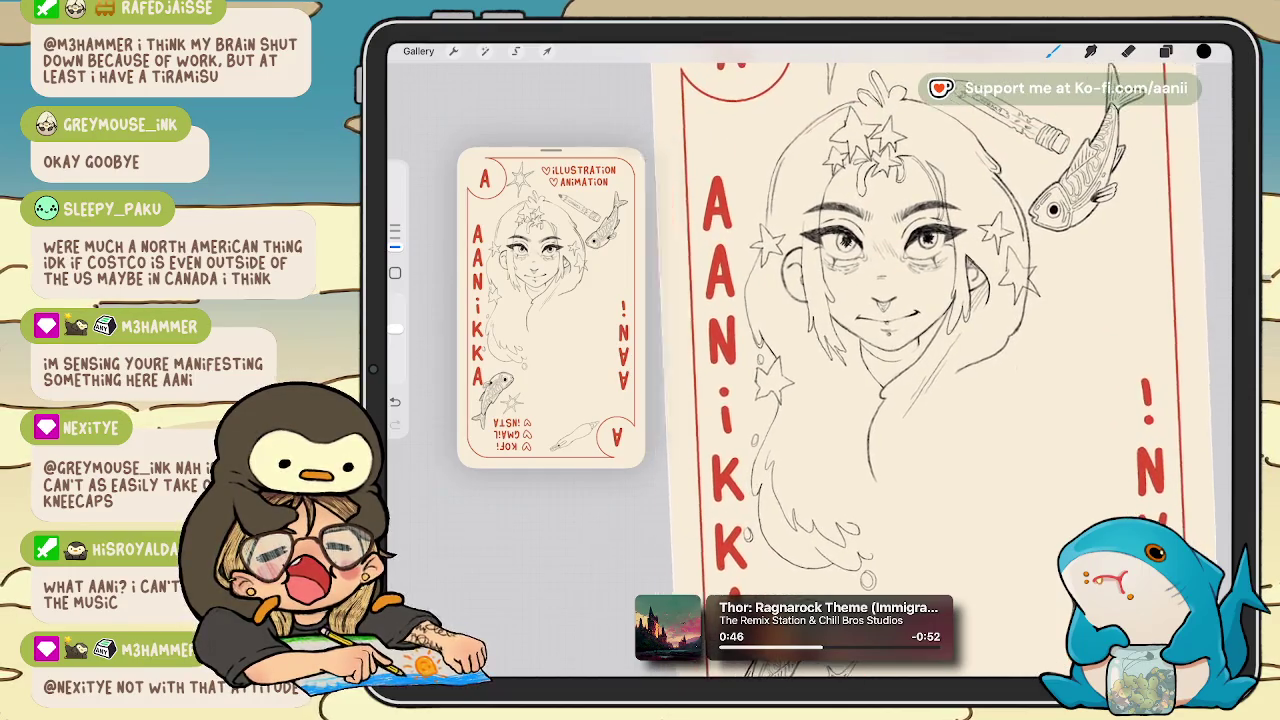
{"action": "scroll", "coordinate": [900, 370], "scroll_direction": "up", "scroll_amount": 1}
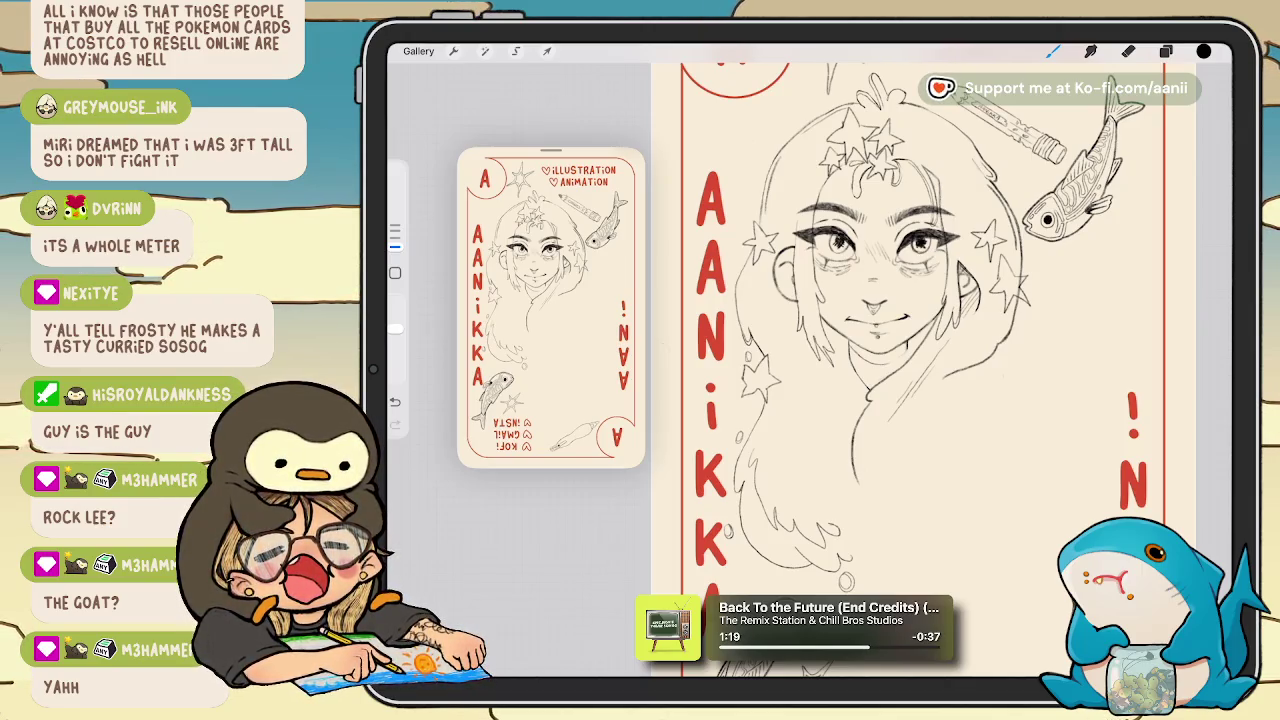
Check the layer list, hatch under the jaw line, then undo two hatching strokes.
{"action": "scroll", "coordinate": [900, 320], "scroll_direction": "up", "scroll_amount": 2}
{"action": "scroll", "coordinate": [900, 320], "scroll_direction": "up", "scroll_amount": 5}
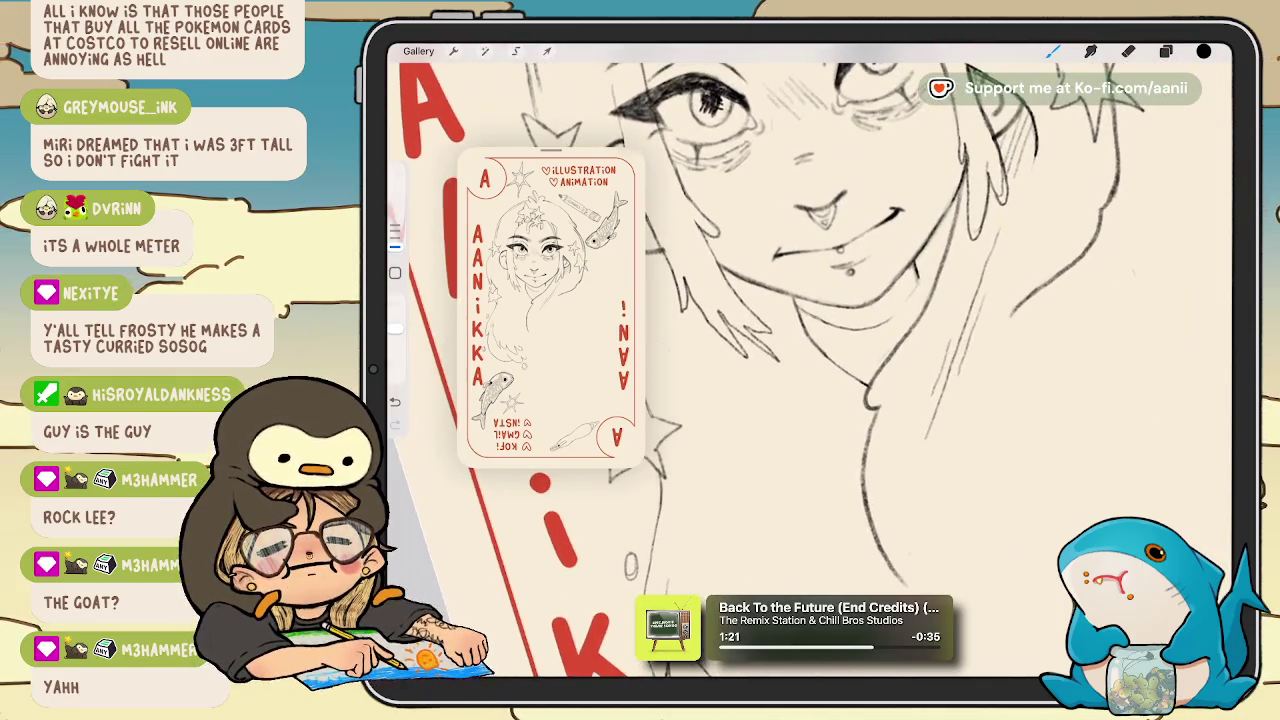
{"action": "scroll", "coordinate": [900, 320], "scroll_direction": "up", "scroll_amount": 2}
{"action": "scroll", "coordinate": [800, 360], "scroll_direction": "down", "scroll_amount": 2}
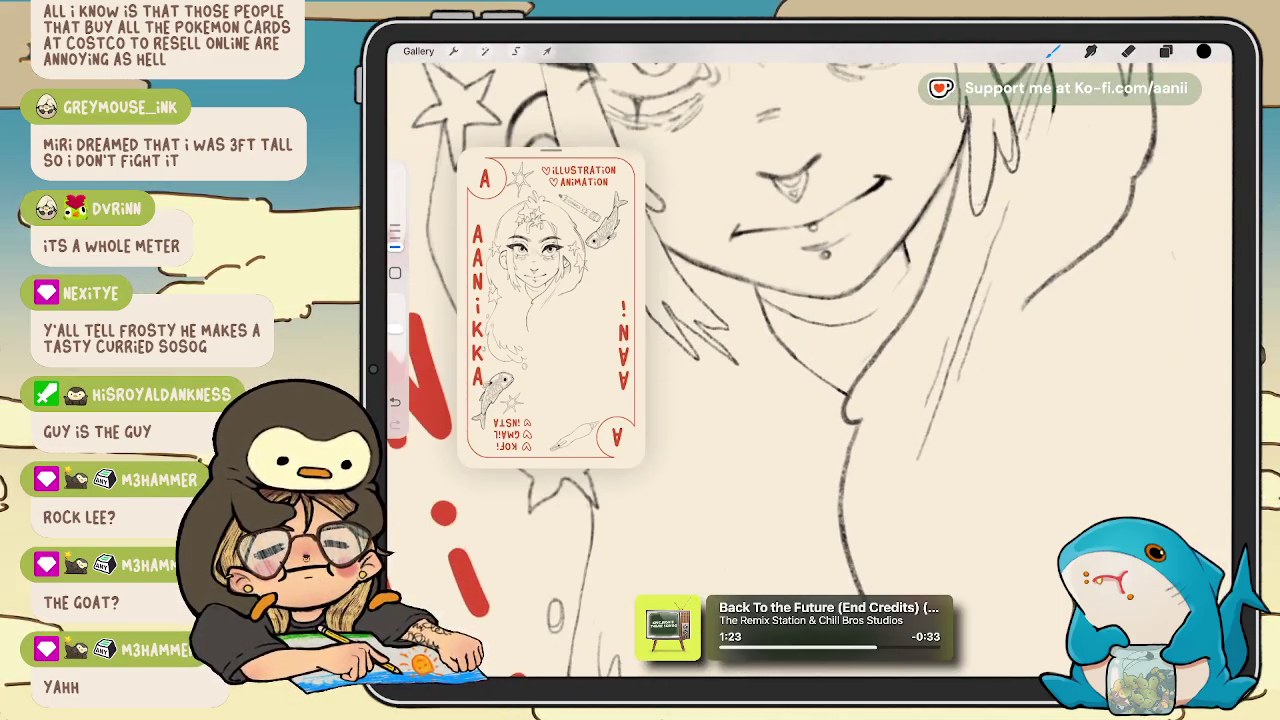
{"action": "scroll", "coordinate": [800, 360], "scroll_direction": "down", "scroll_amount": 2}
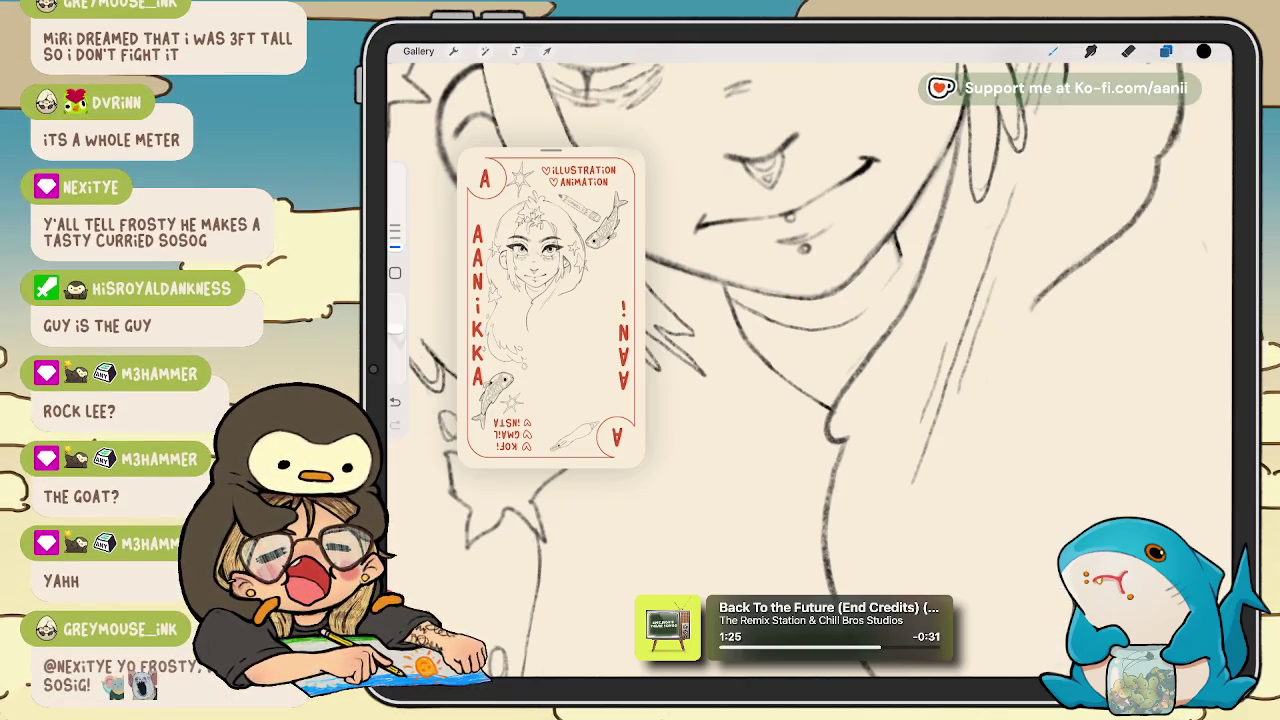
{"action": "left_click", "coordinate": [1165, 51]}
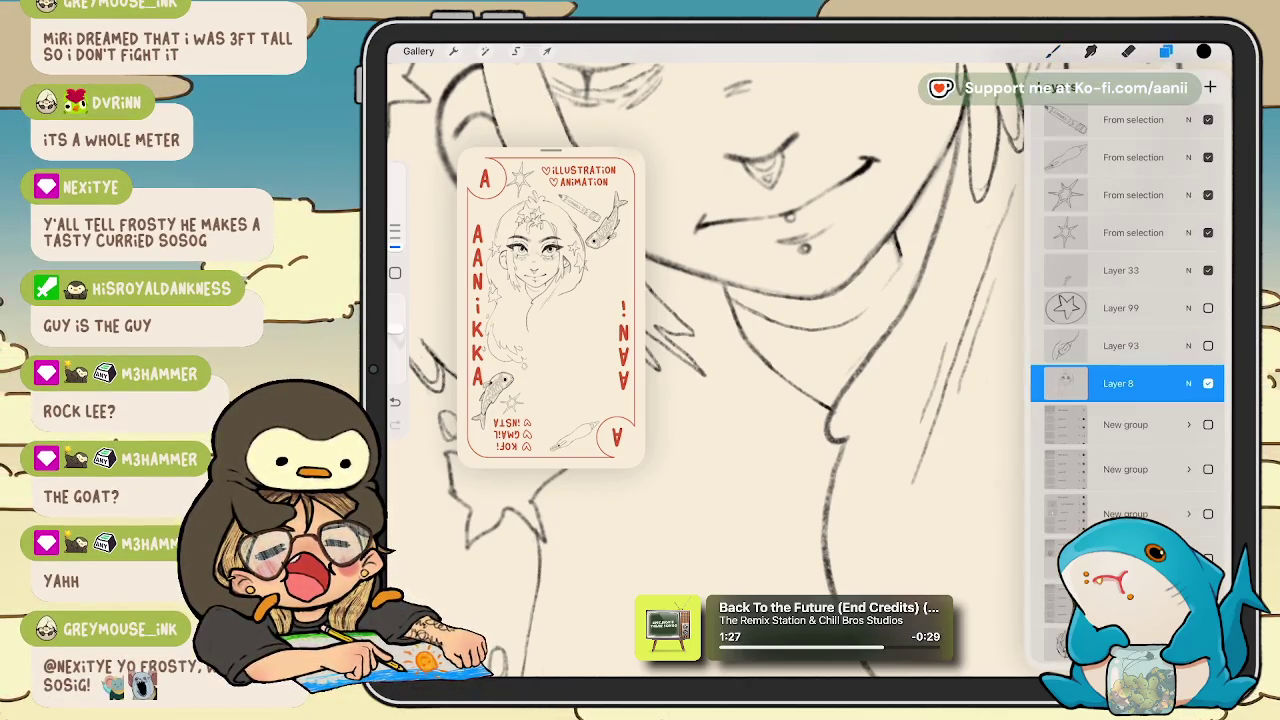
{"action": "left_click", "coordinate": [1165, 51]}
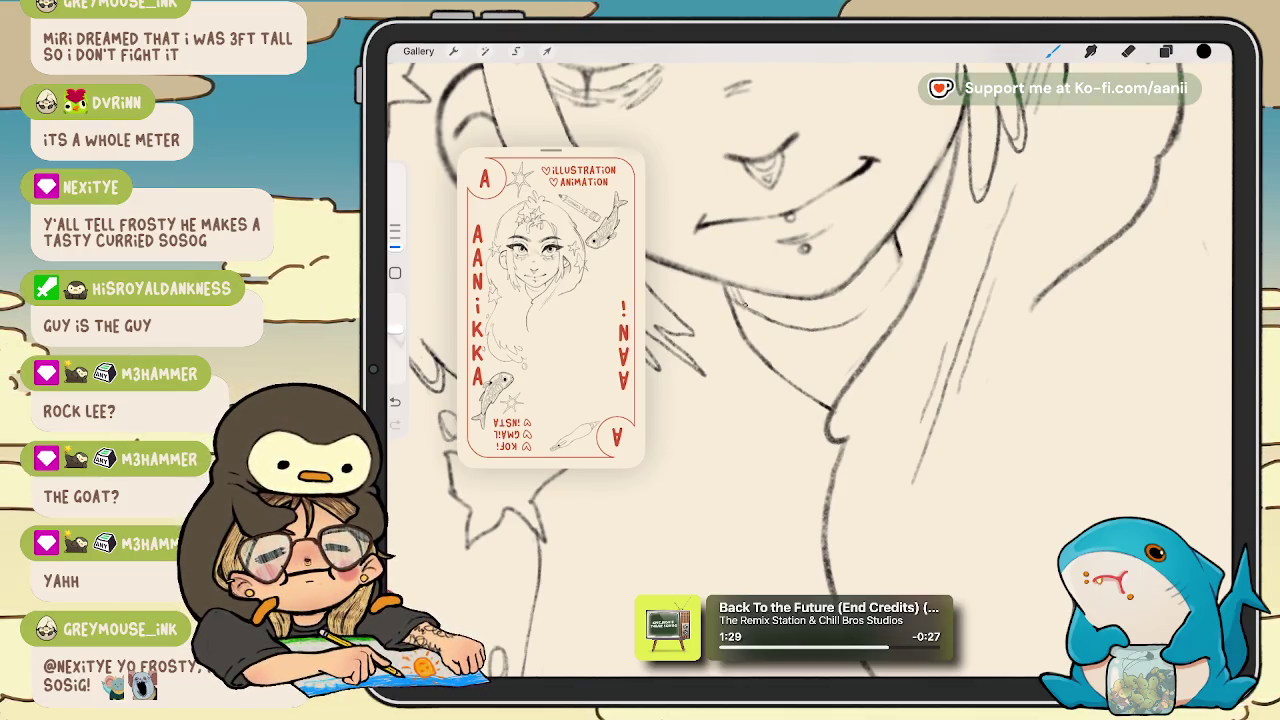
{"action": "mouse_move", "coordinate": [762, 288]}
{"action": "left_mouse_down"}
{"action": "mouse_move", "coordinate": [735, 302]}
{"action": "mouse_move", "coordinate": [770, 330]}
{"action": "mouse_move", "coordinate": [825, 322]}
{"action": "left_mouse_up"}
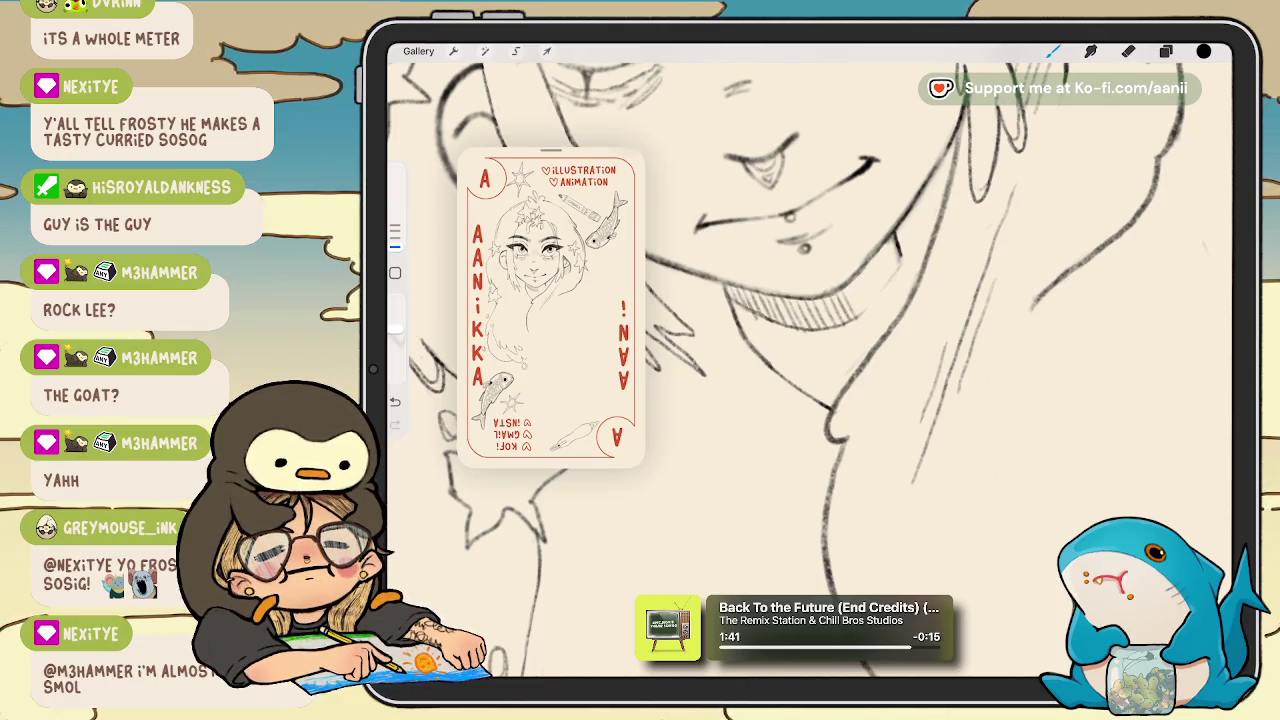
{"action": "key", "text": "ctrl+z"}
{"action": "key", "text": "ctrl+z"}
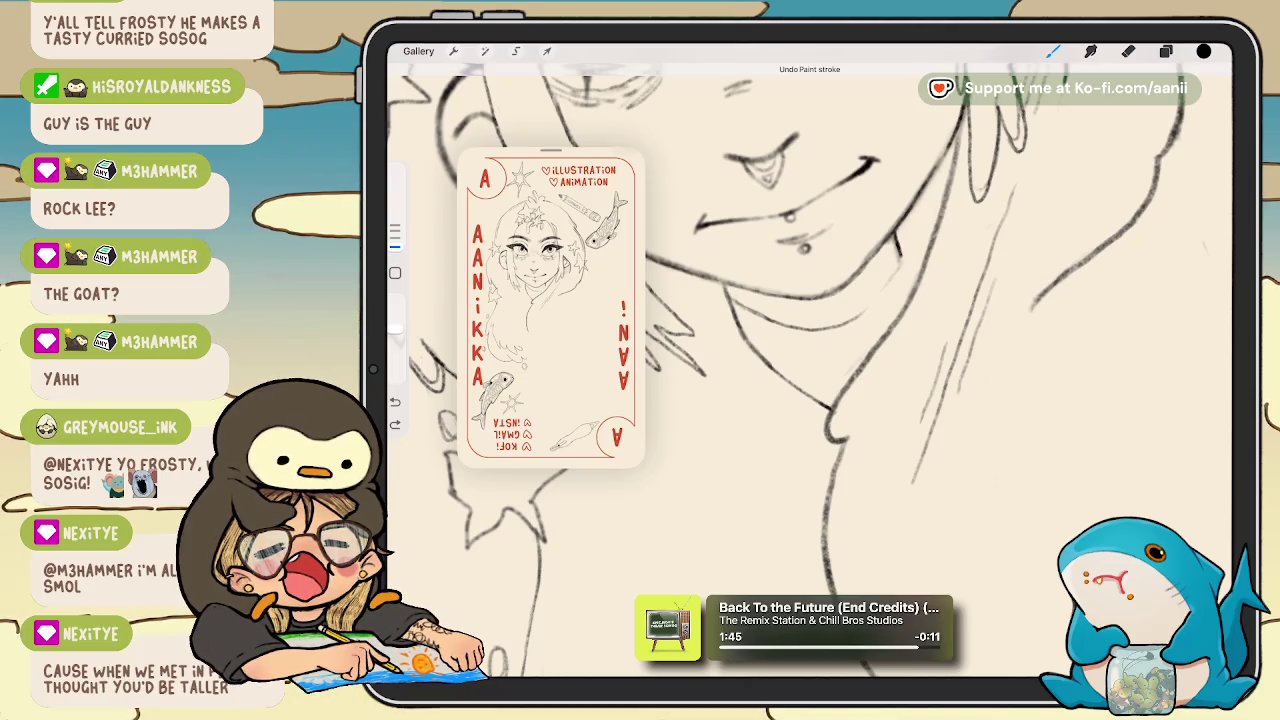
{"action": "key", "text": "ctrl+z"}
Redraw the under-jaw hatching, undoing misfires until the final strokes look right.
{"action": "mouse_move", "coordinate": [752, 292]}
{"action": "left_mouse_down"}
{"action": "mouse_move", "coordinate": [764, 320]}
{"action": "mouse_move", "coordinate": [826, 320]}
{"action": "left_mouse_up"}
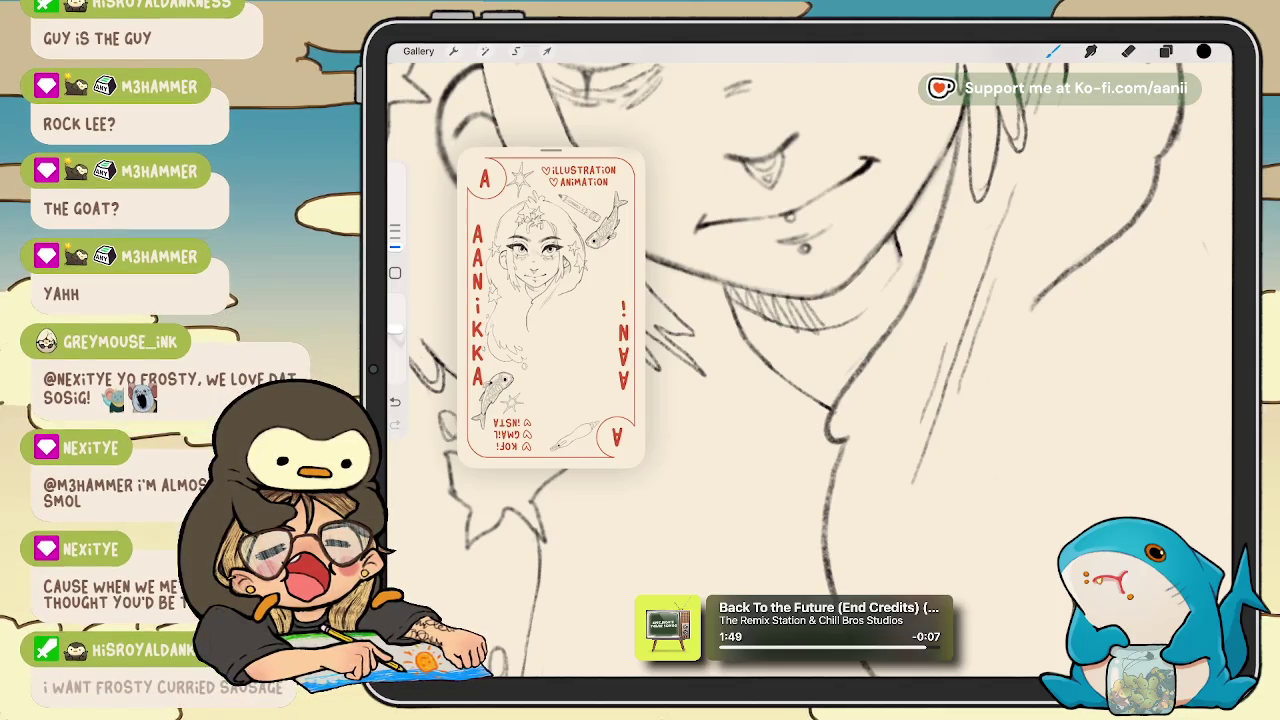
{"action": "key", "text": "ctrl+z"}
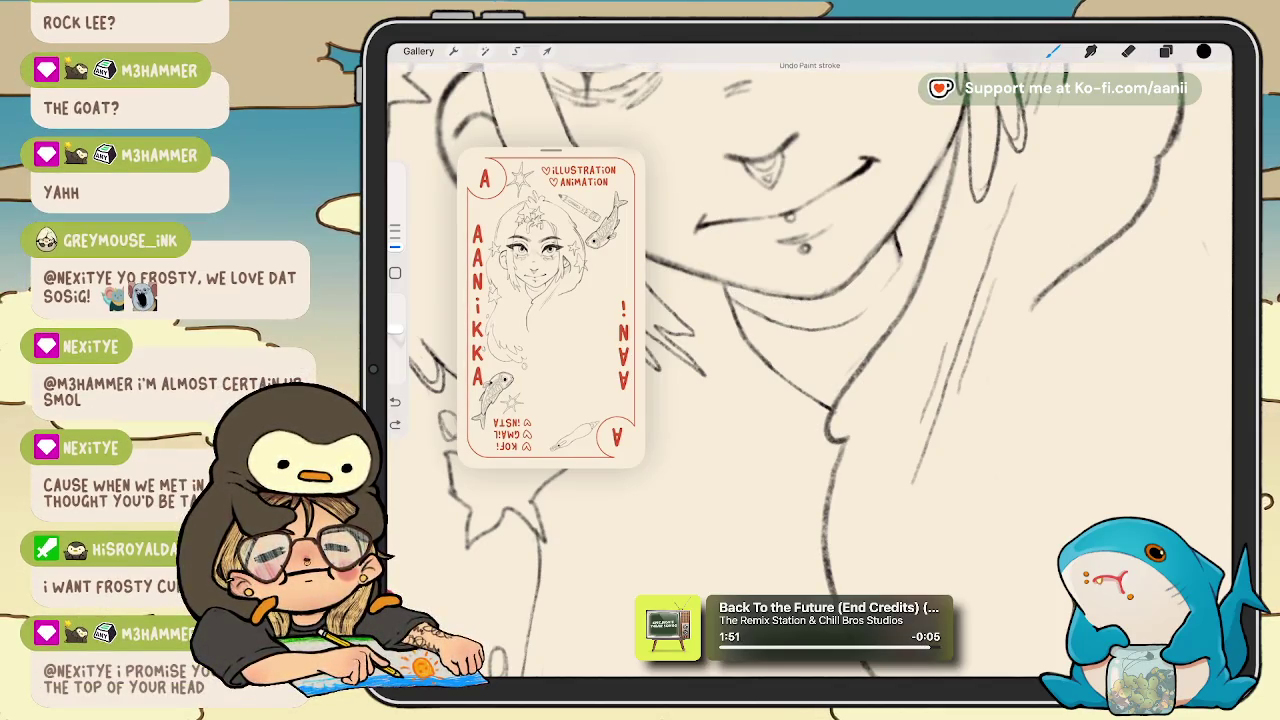
{"action": "mouse_move", "coordinate": [738, 290]}
{"action": "left_mouse_down"}
{"action": "mouse_move", "coordinate": [760, 318]}
{"action": "mouse_move", "coordinate": [822, 334]}
{"action": "left_mouse_up"}
{"action": "mouse_move", "coordinate": [808, 294]}
{"action": "left_mouse_down"}
{"action": "mouse_move", "coordinate": [826, 324]}
{"action": "mouse_move", "coordinate": [856, 316]}
{"action": "left_mouse_up"}
{"action": "key", "text": "ctrl+z"}
{"action": "left_click_drag", "start_coordinate": [850, 282], "coordinate": [864, 310]}
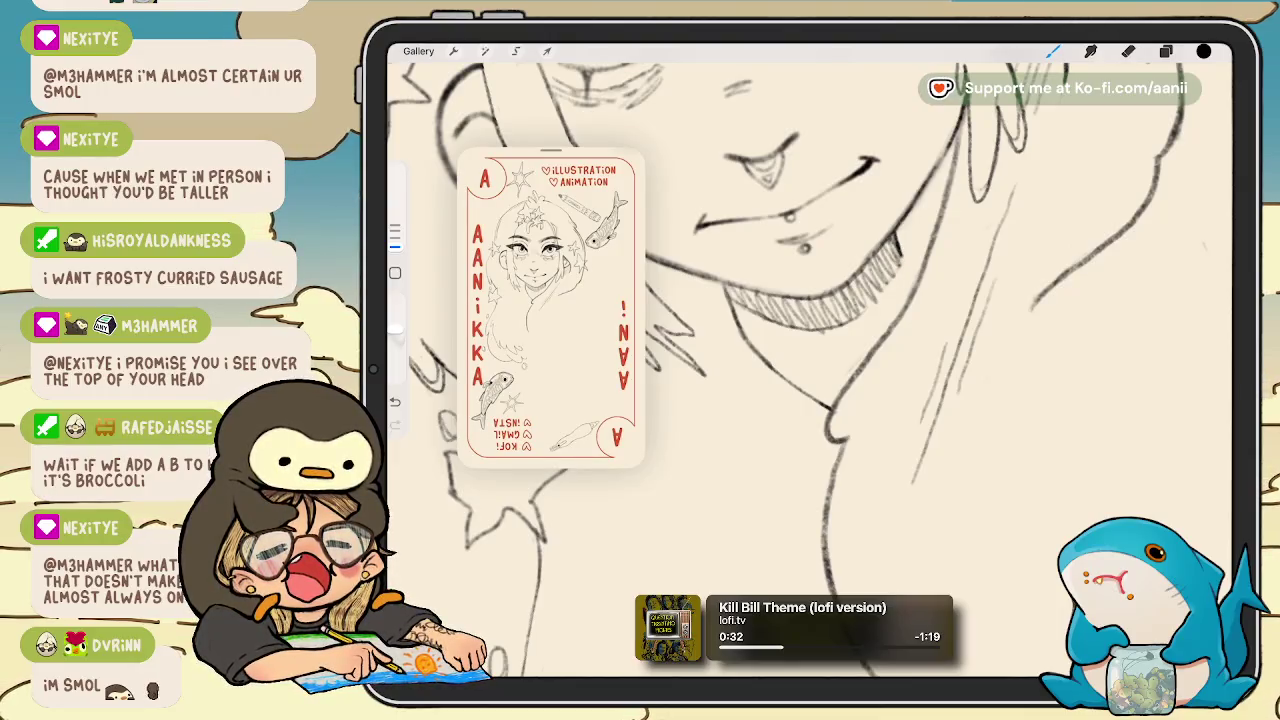
{"action": "scroll", "coordinate": [810, 360], "scroll_direction": "down", "scroll_amount": 3}
{"action": "scroll", "coordinate": [810, 360], "scroll_direction": "down", "scroll_amount": 2}
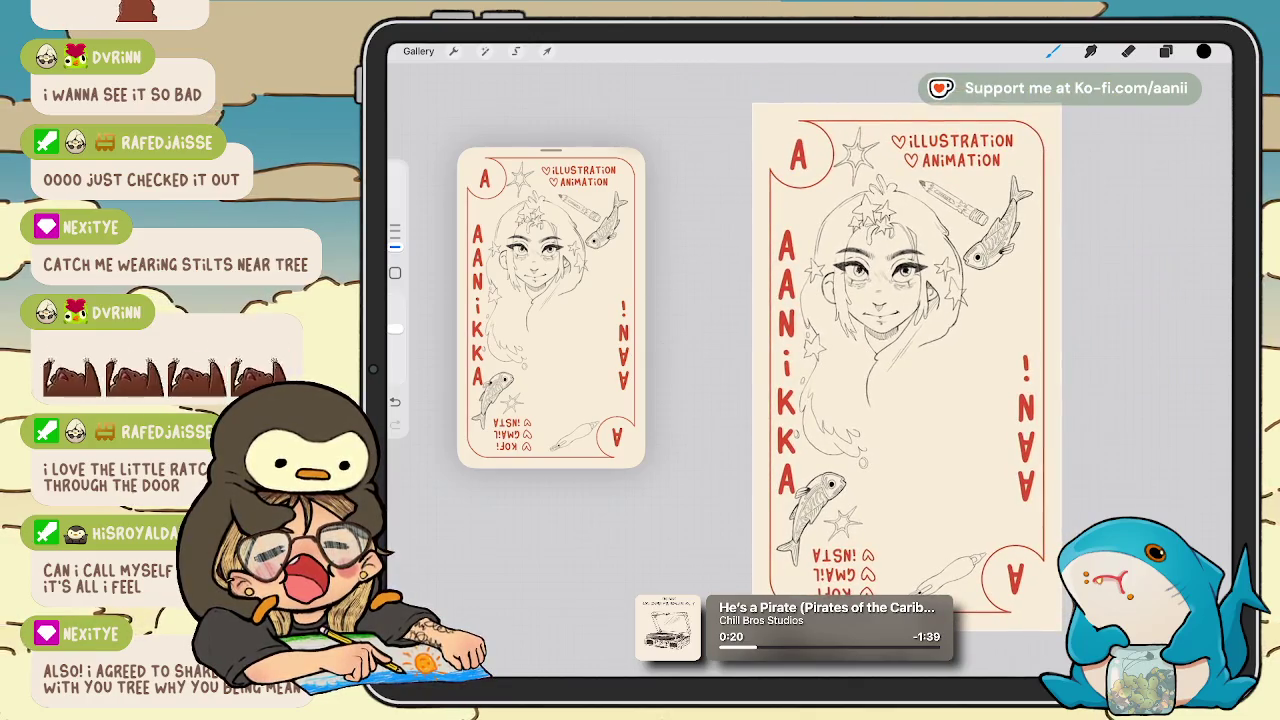
Make the hidden star-sketch group visible in the Layers panel and expand it.
{"action": "left_click", "coordinate": [1165, 51]}
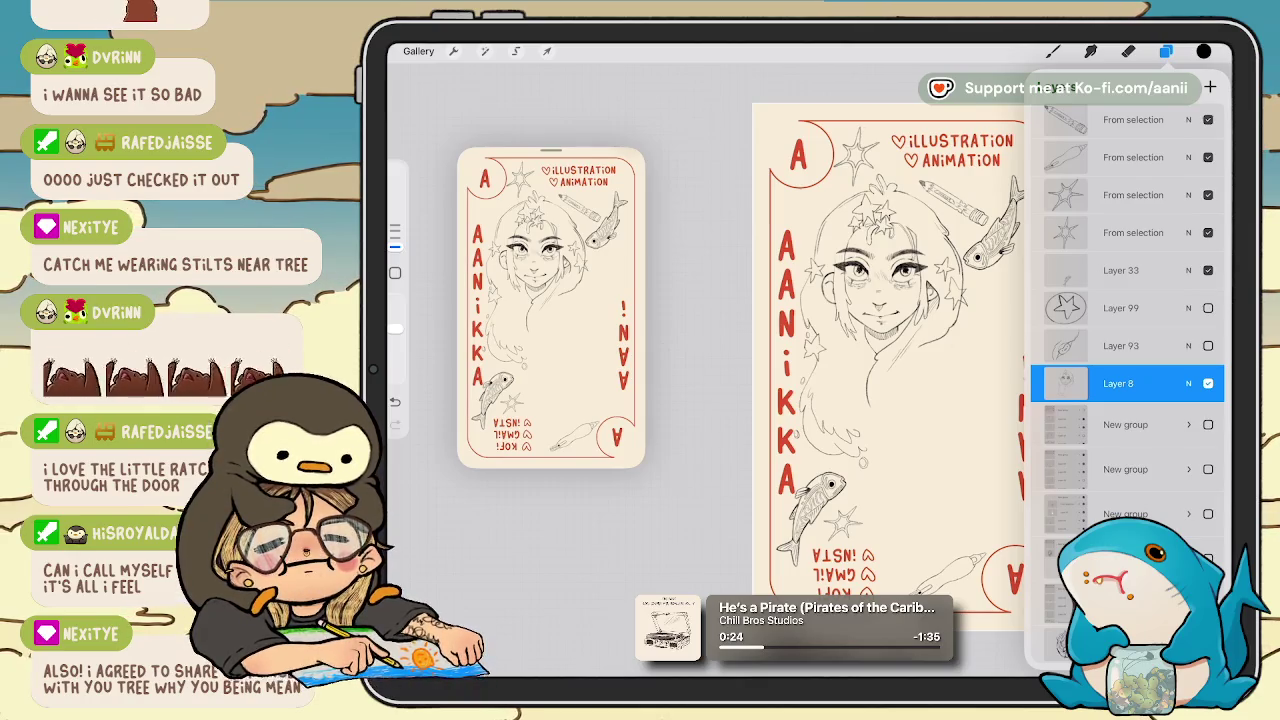
{"action": "scroll", "coordinate": [1127, 380], "scroll_direction": "up", "scroll_amount": 1}
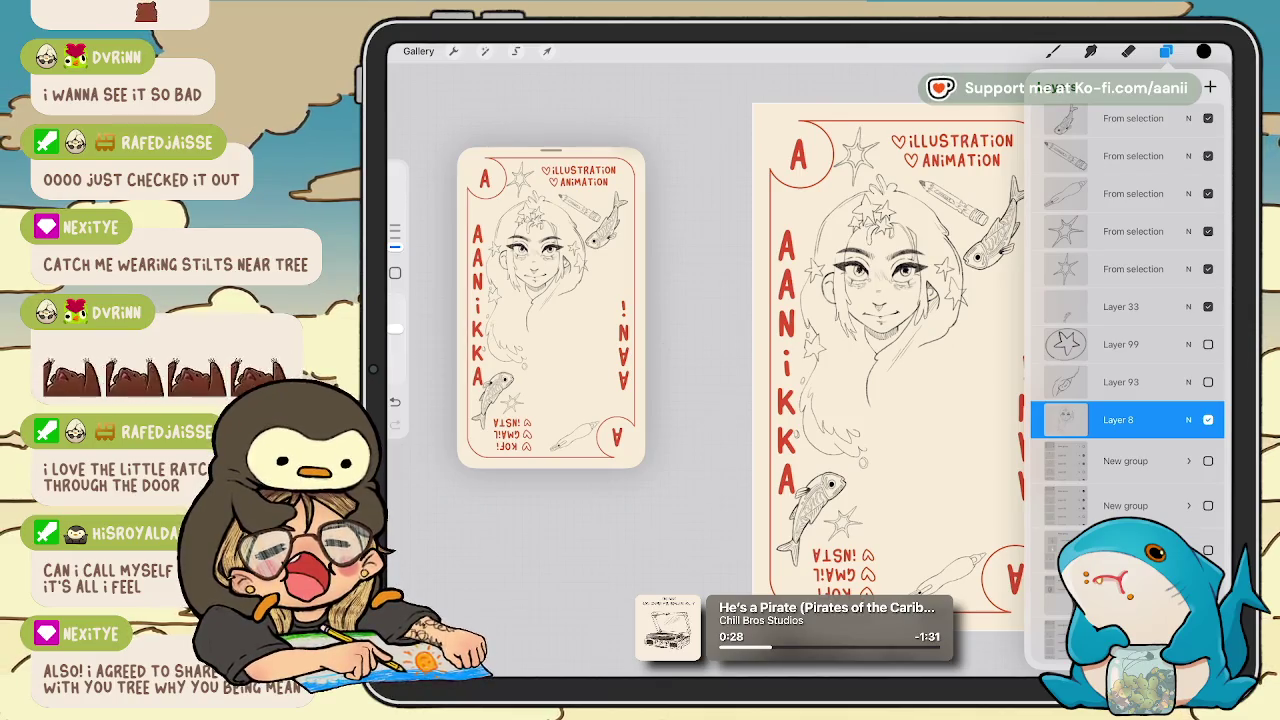
{"action": "scroll", "coordinate": [1127, 380], "scroll_direction": "up", "scroll_amount": 5}
{"action": "scroll", "coordinate": [1127, 380], "scroll_direction": "down", "scroll_amount": 5}
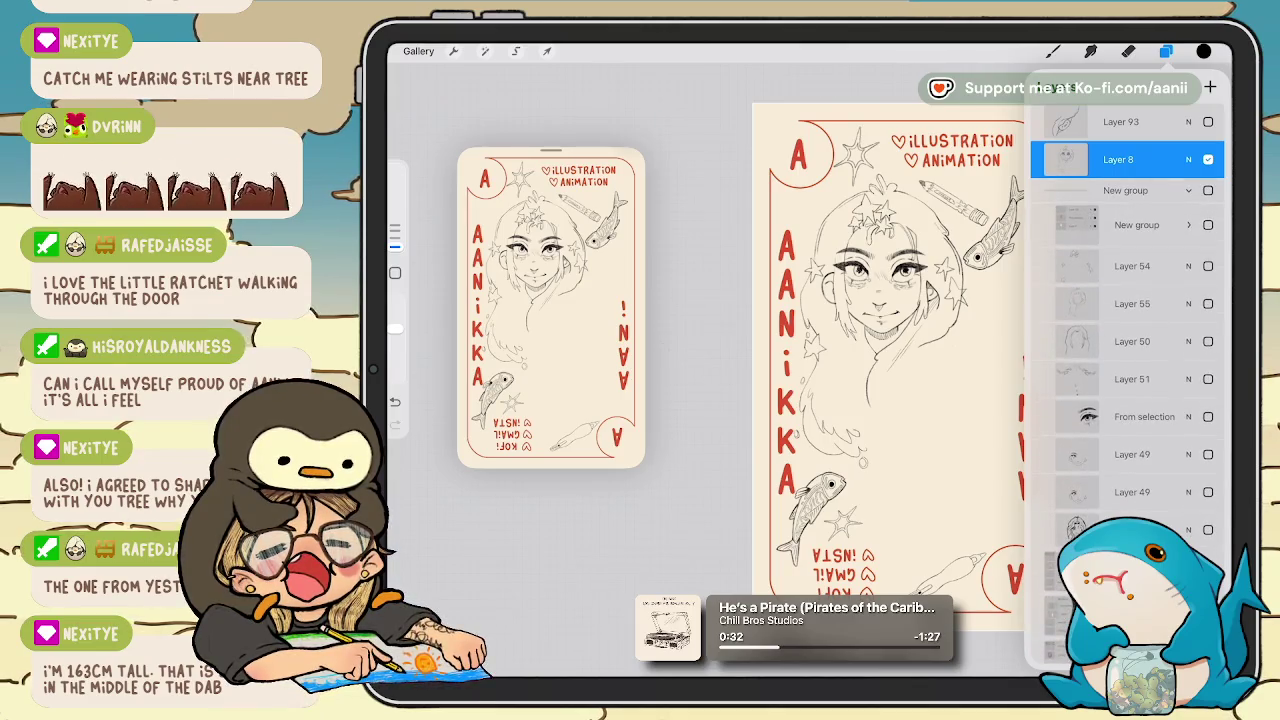
{"action": "left_click", "coordinate": [1208, 190]}
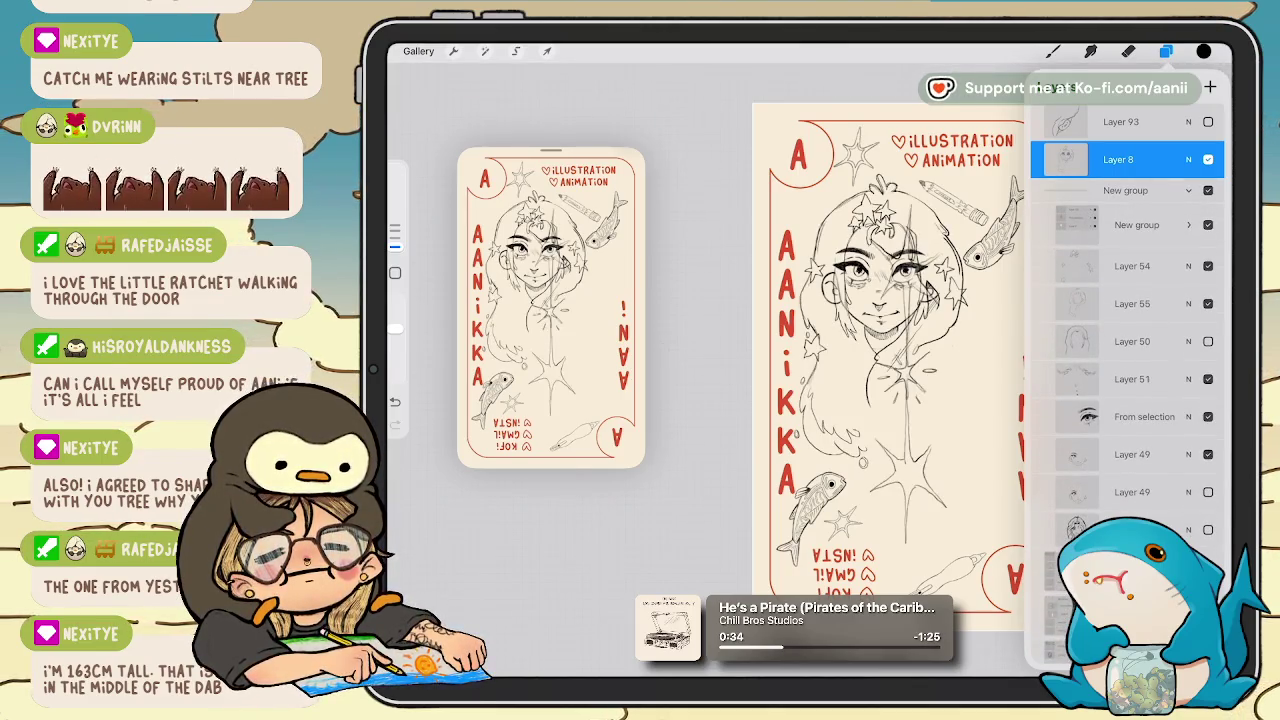
{"action": "left_click", "coordinate": [1188, 224]}
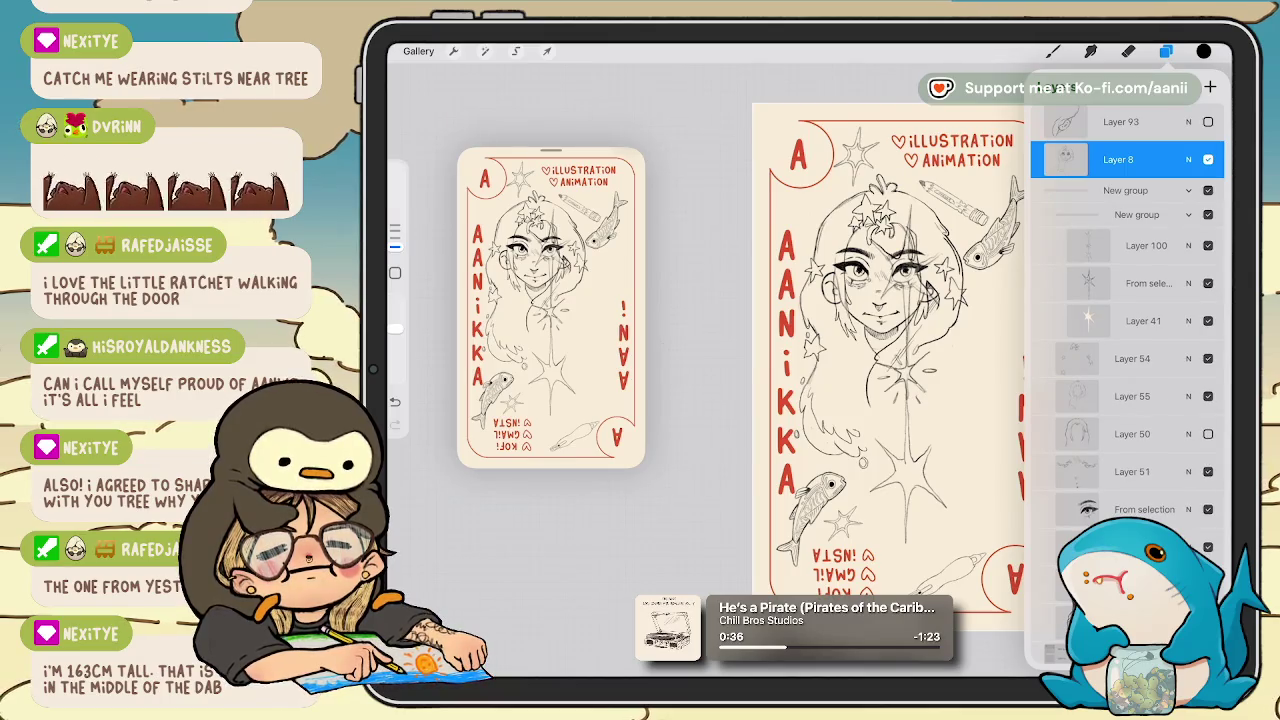
{"action": "left_click", "coordinate": [1188, 214]}
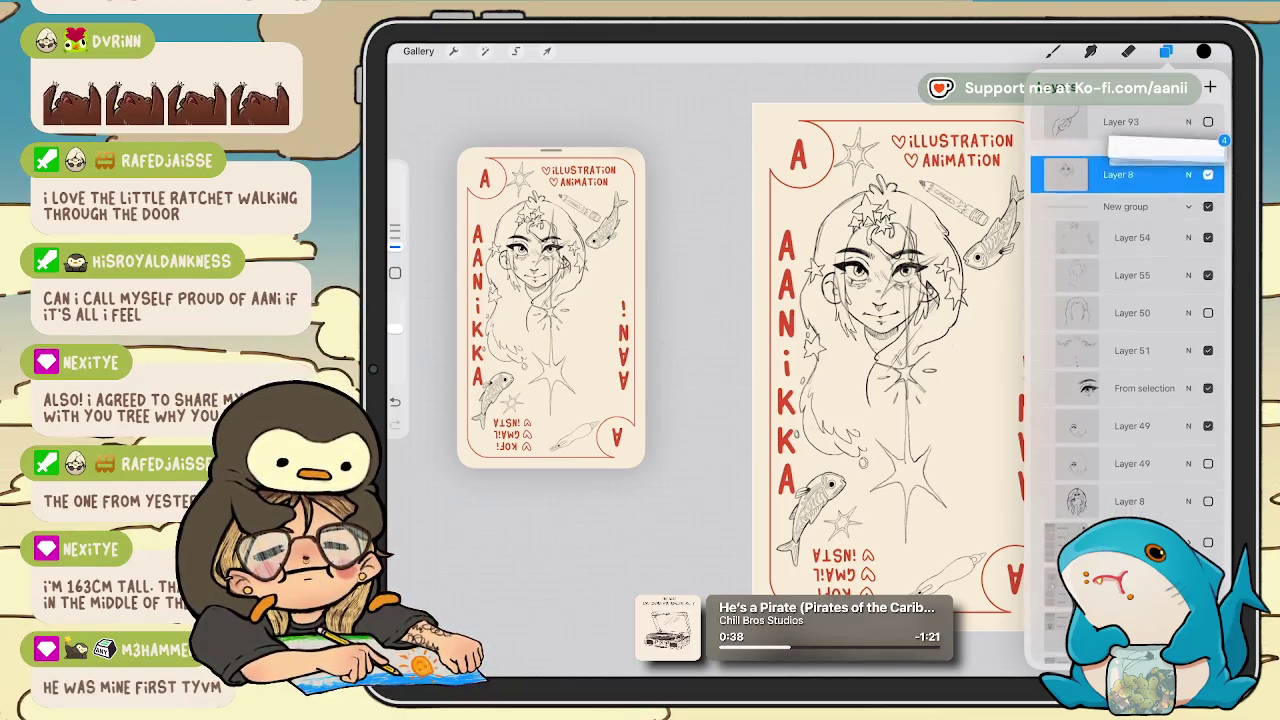
{"action": "left_click", "coordinate": [1188, 224]}
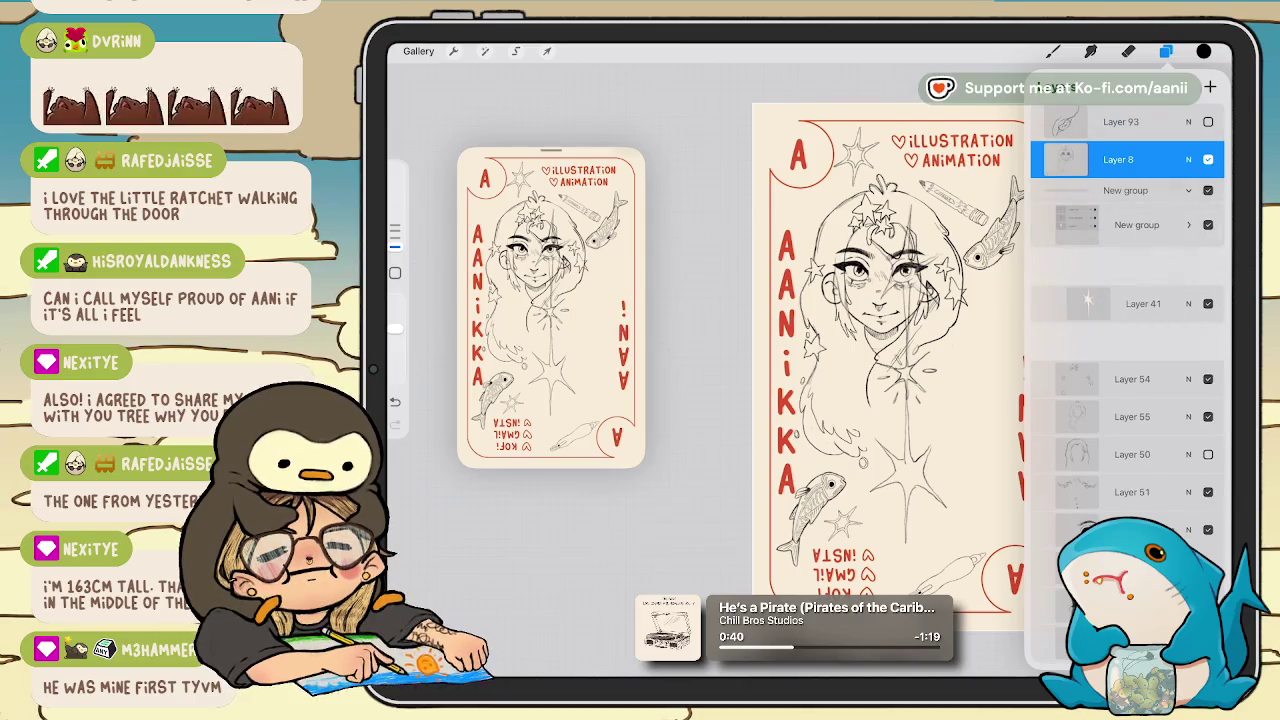
Drag the star sketch group higher in the layer stack and toggle its visibility to compare.
{"action": "left_click", "coordinate": [1137, 224]}
{"action": "mouse_move", "coordinate": [1137, 224]}
{"action": "left_mouse_down"}
{"action": "mouse_move", "coordinate": [1143, 114]}
{"action": "mouse_move", "coordinate": [1128, 235]}
{"action": "left_mouse_up"}
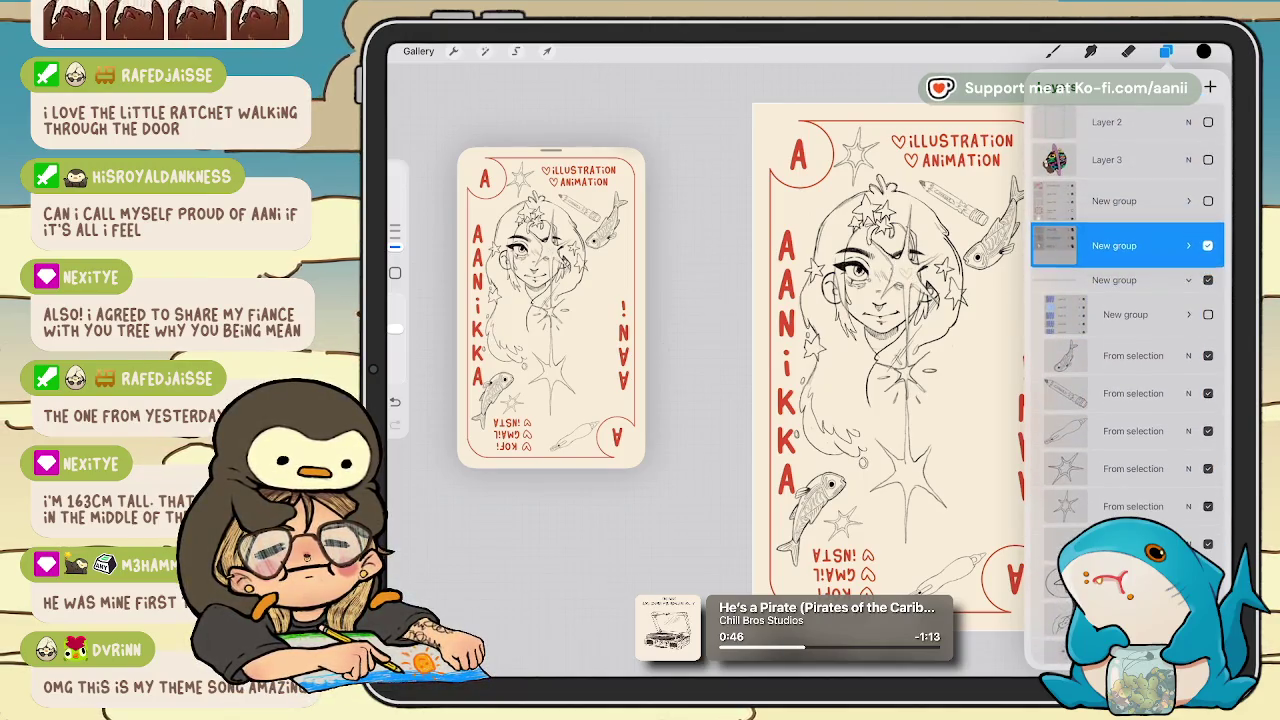
{"action": "left_click", "coordinate": [1188, 235]}
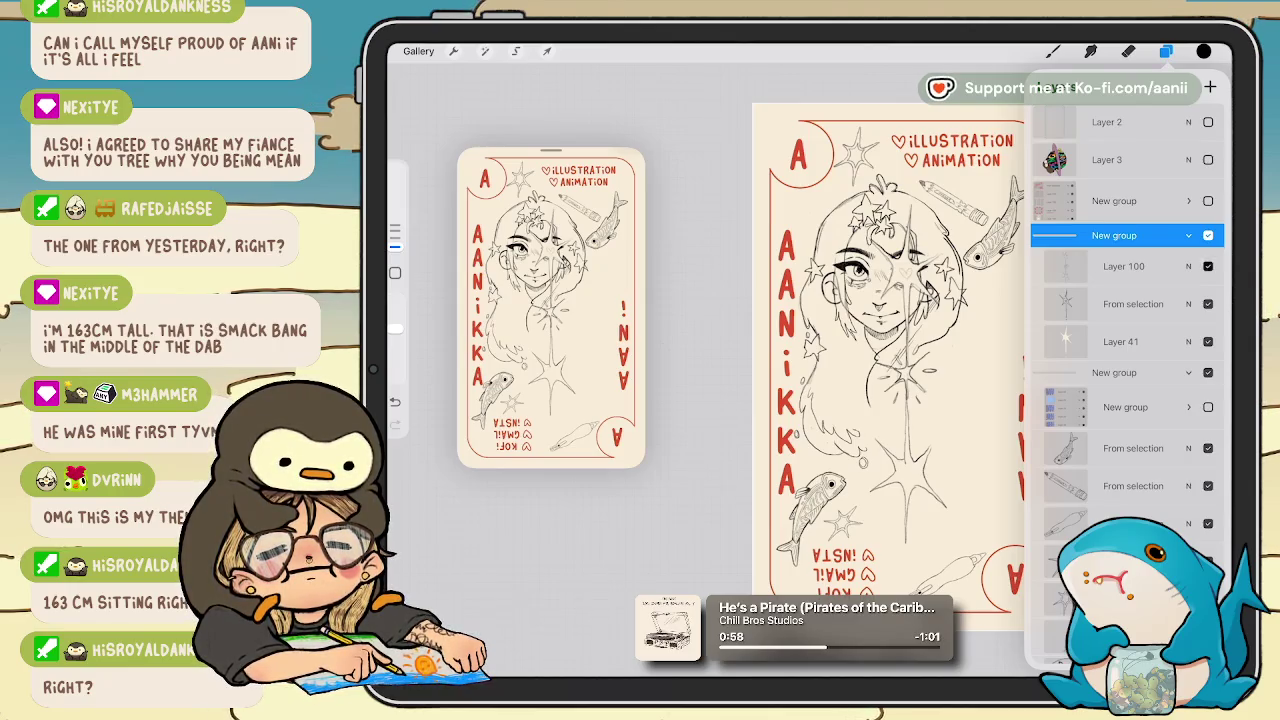
{"action": "left_click", "coordinate": [1208, 341]}
{"action": "left_click", "coordinate": [1208, 341]}
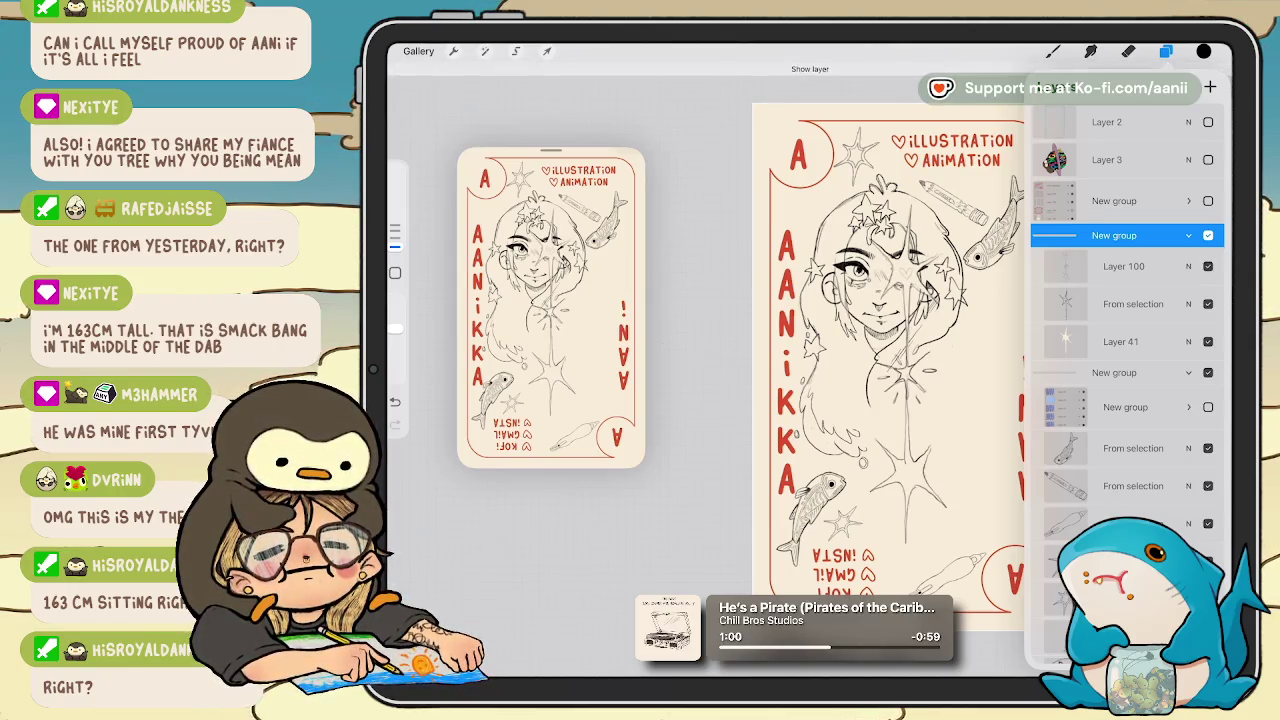
Fade the star sketch layer to about 27% opacity and add Layer 117 above it.
{"action": "left_click", "coordinate": [1120, 341]}
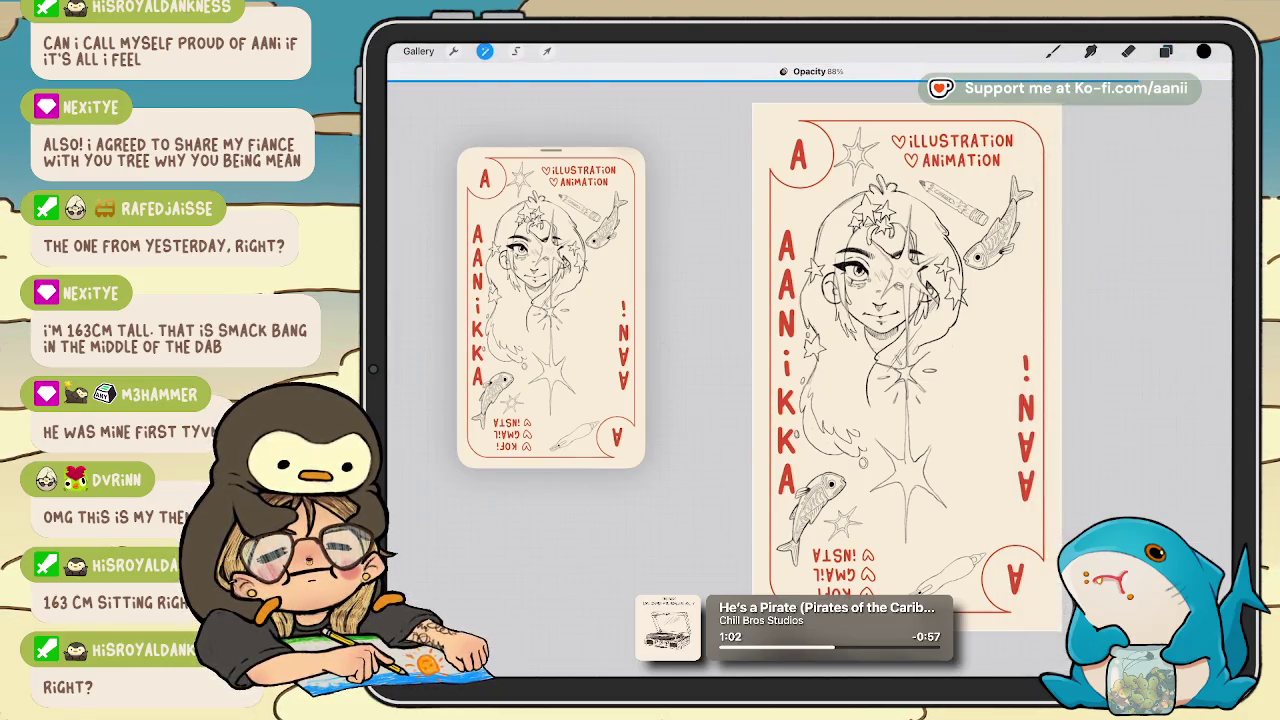
{"action": "left_click_drag", "start_coordinate": [1028, 350], "coordinate": [697, 350]}
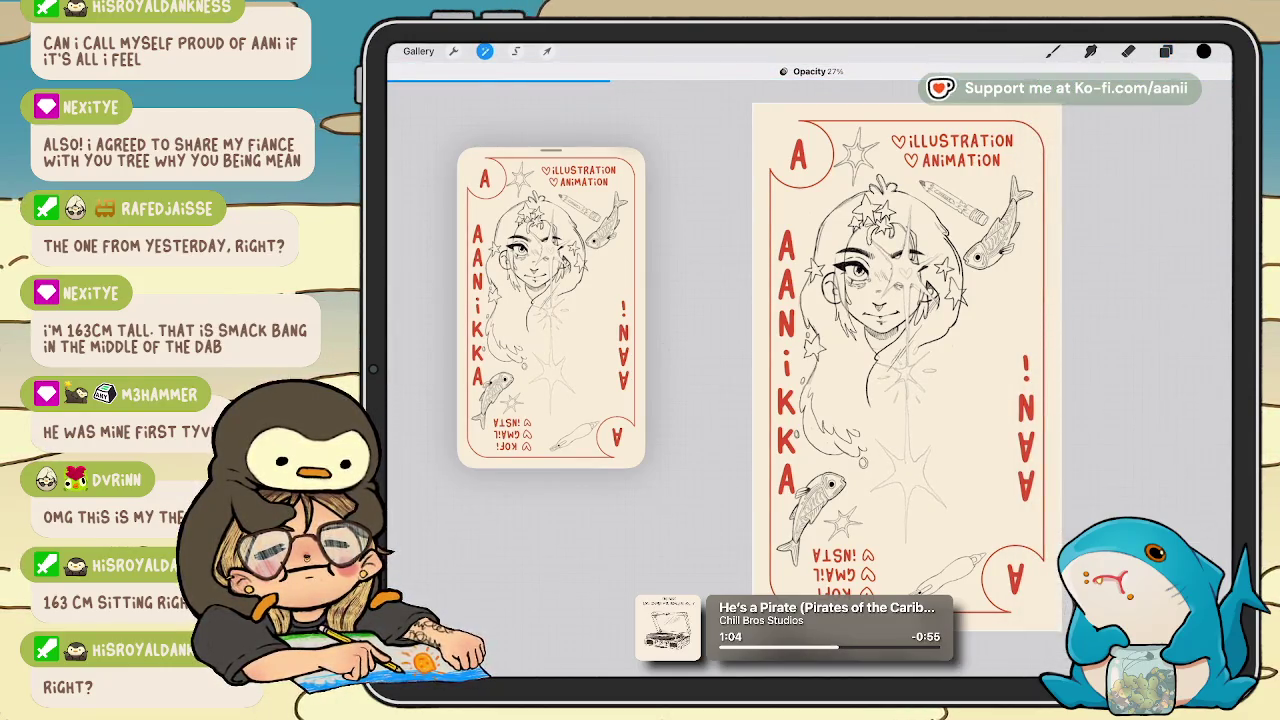
{"action": "left_click", "coordinate": [1166, 51]}
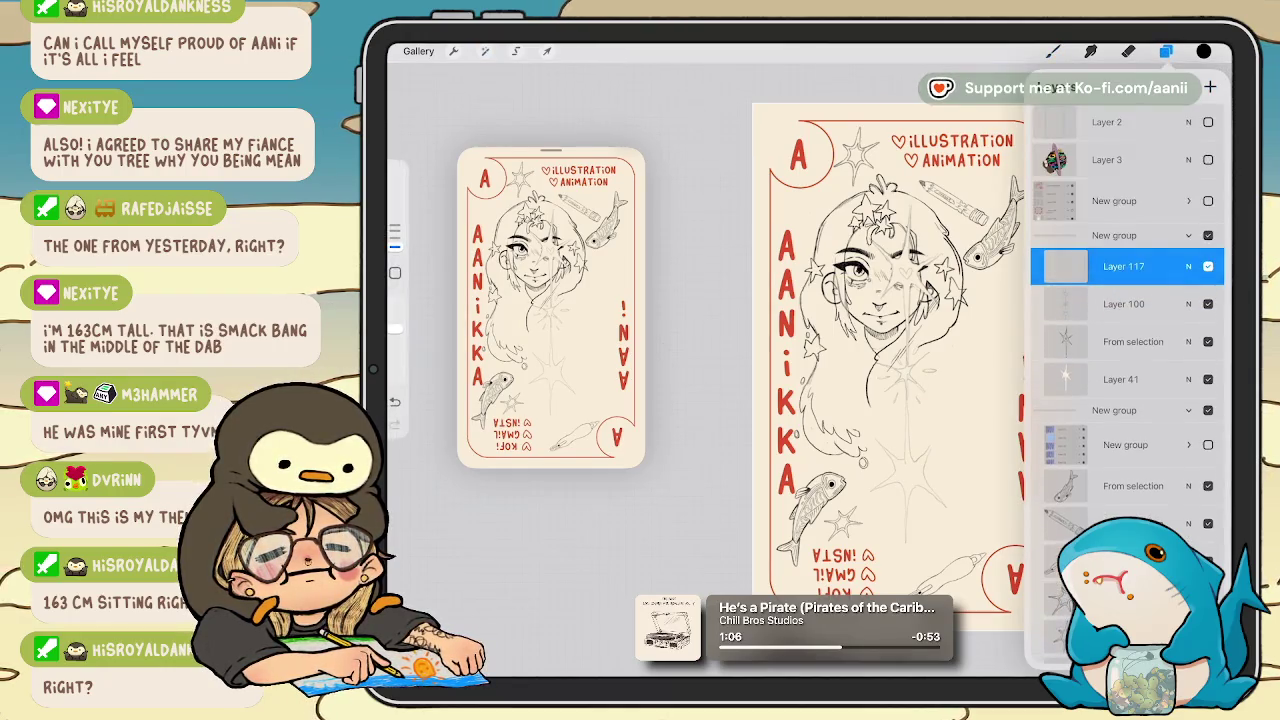
{"action": "left_click", "coordinate": [1053, 51]}
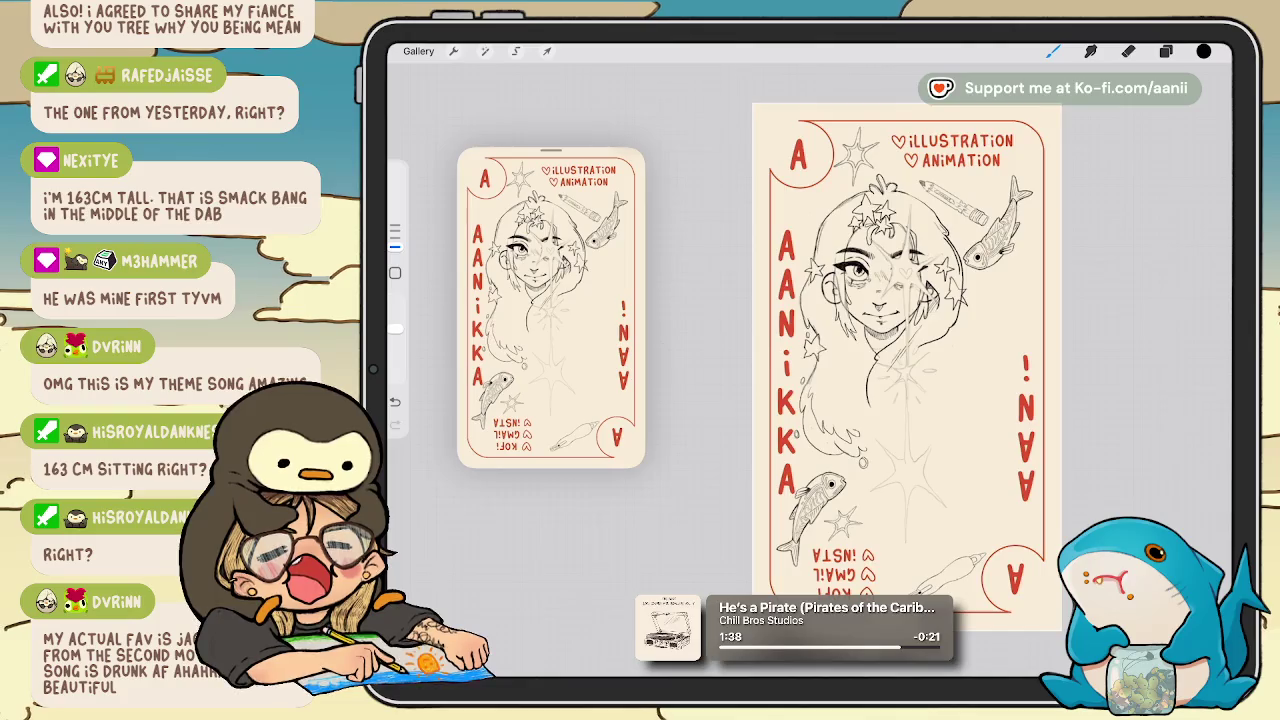
{"action": "scroll", "coordinate": [900, 350], "scroll_direction": "up", "scroll_amount": 5}
{"action": "left_click", "coordinate": [1166, 51]}
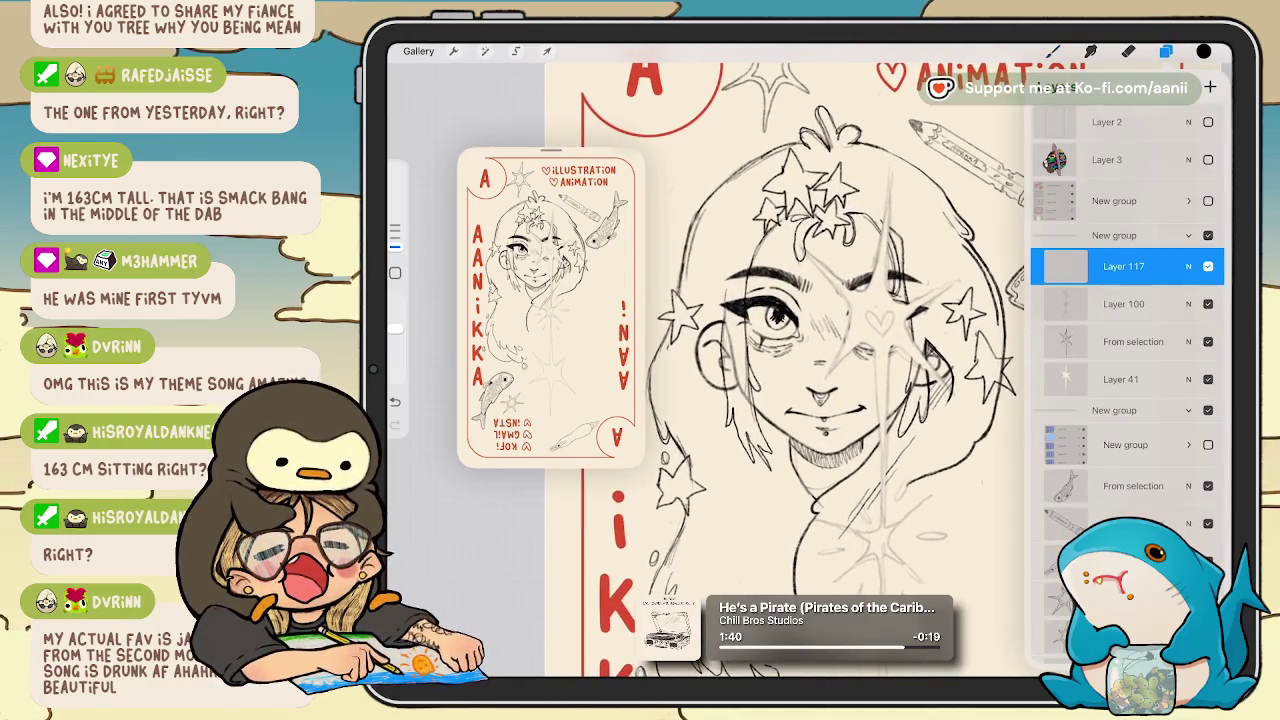
{"action": "left_click", "coordinate": [1166, 51]}
Rotate the view upright over the girl's face and undo the last stray stroke.
{"action": "left_click_drag", "start_coordinate": [830, 350], "coordinate": [800, 330]}
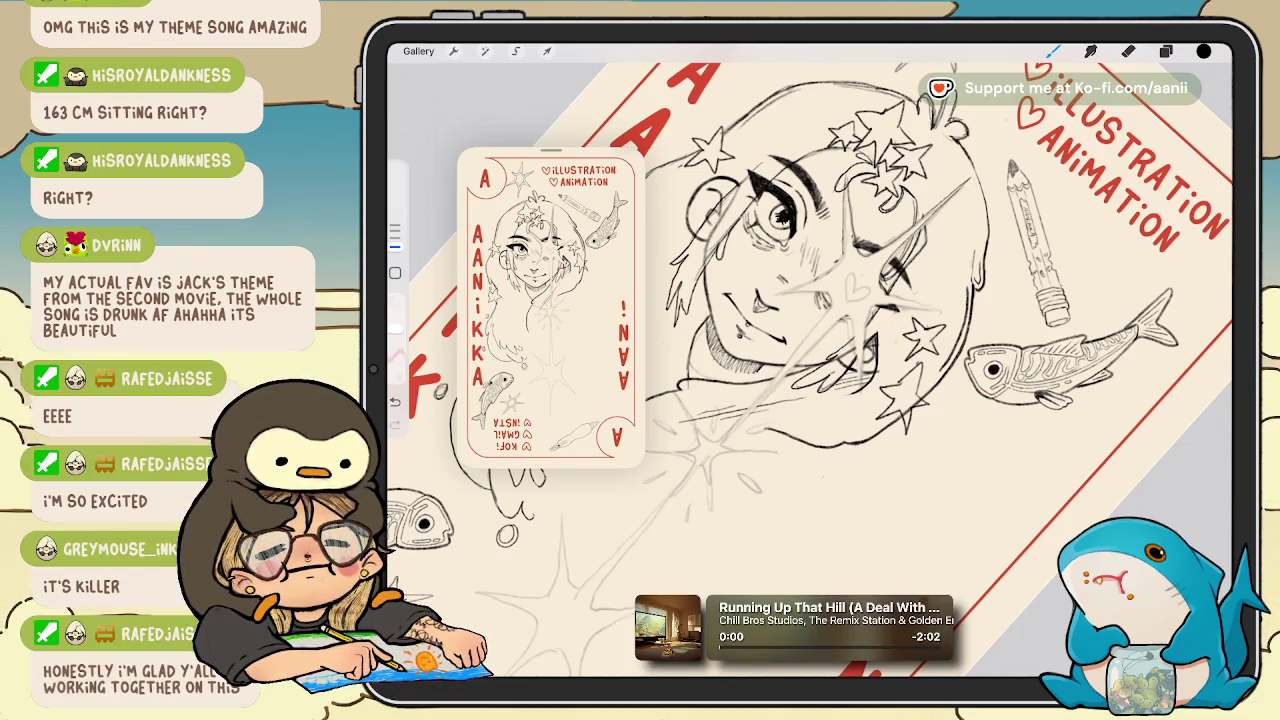
{"action": "scroll", "coordinate": [800, 350], "scroll_direction": "up", "scroll_amount": 3}
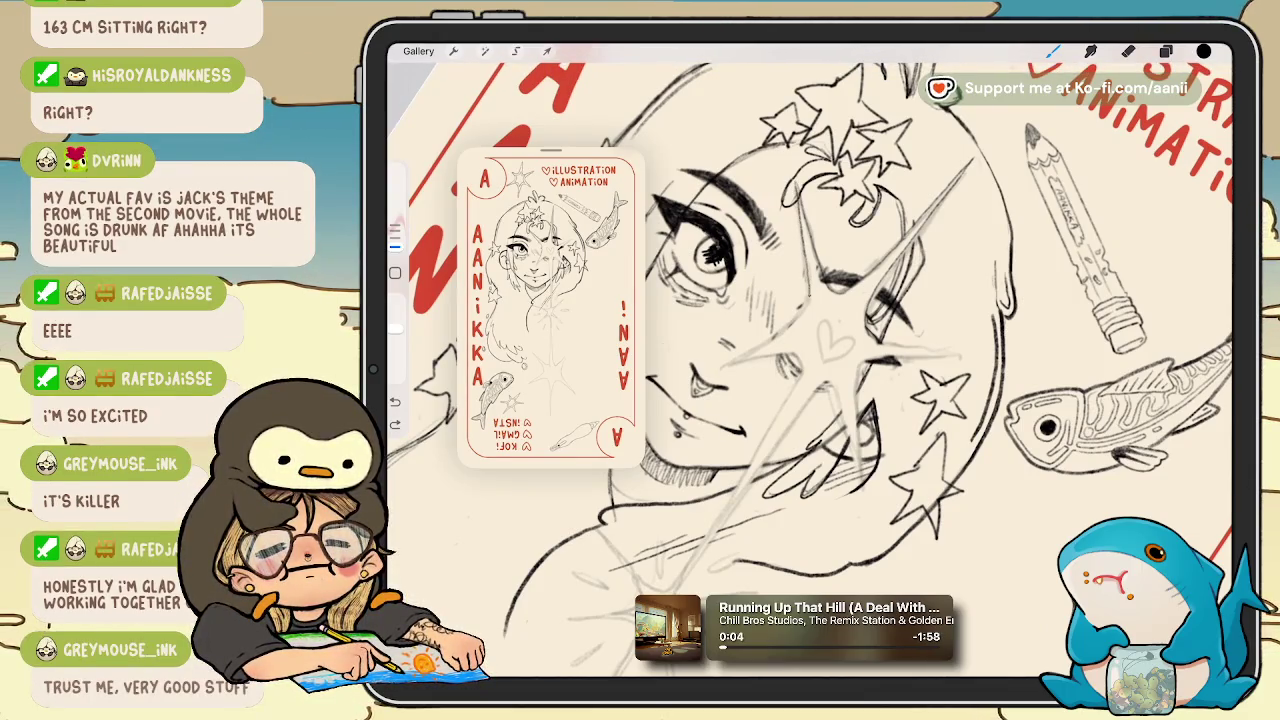
{"action": "left_click_drag", "start_coordinate": [800, 350], "coordinate": [820, 300]}
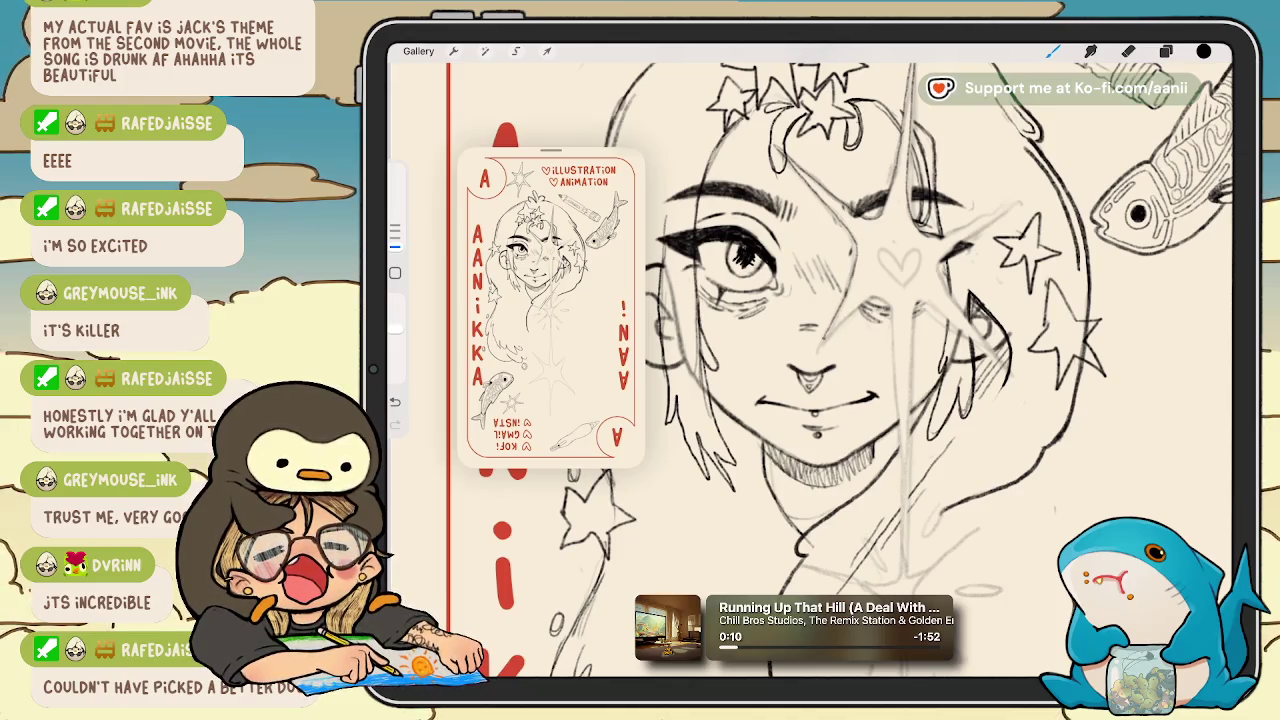
{"action": "left_click_drag", "start_coordinate": [860, 350], "coordinate": [820, 380]}
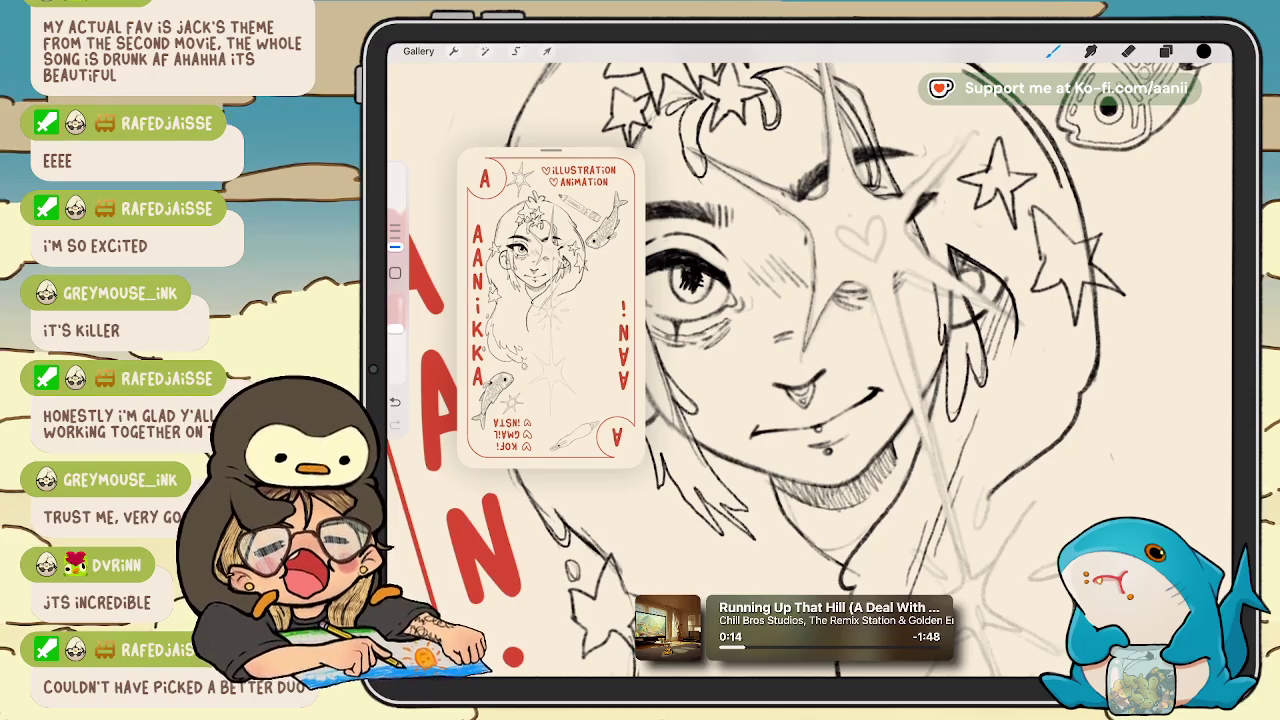
{"action": "left_click_drag", "start_coordinate": [820, 400], "coordinate": [800, 290]}
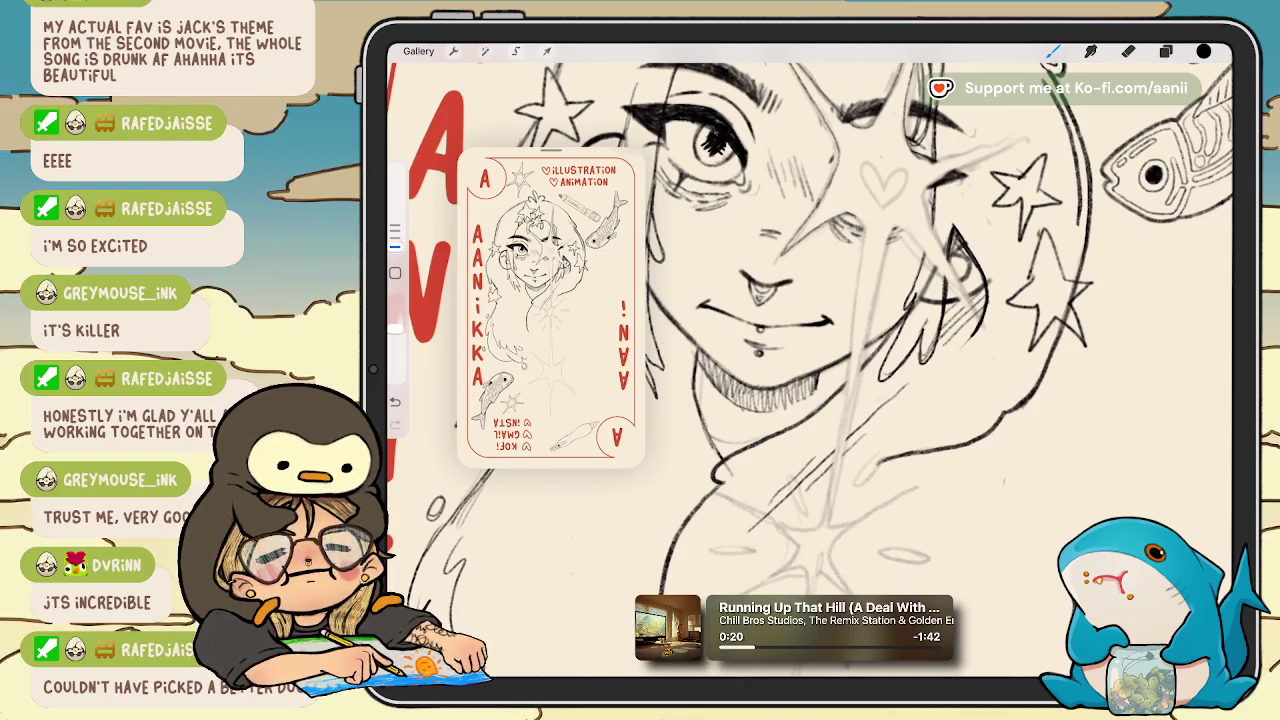
{"action": "key", "text": "ctrl+z"}
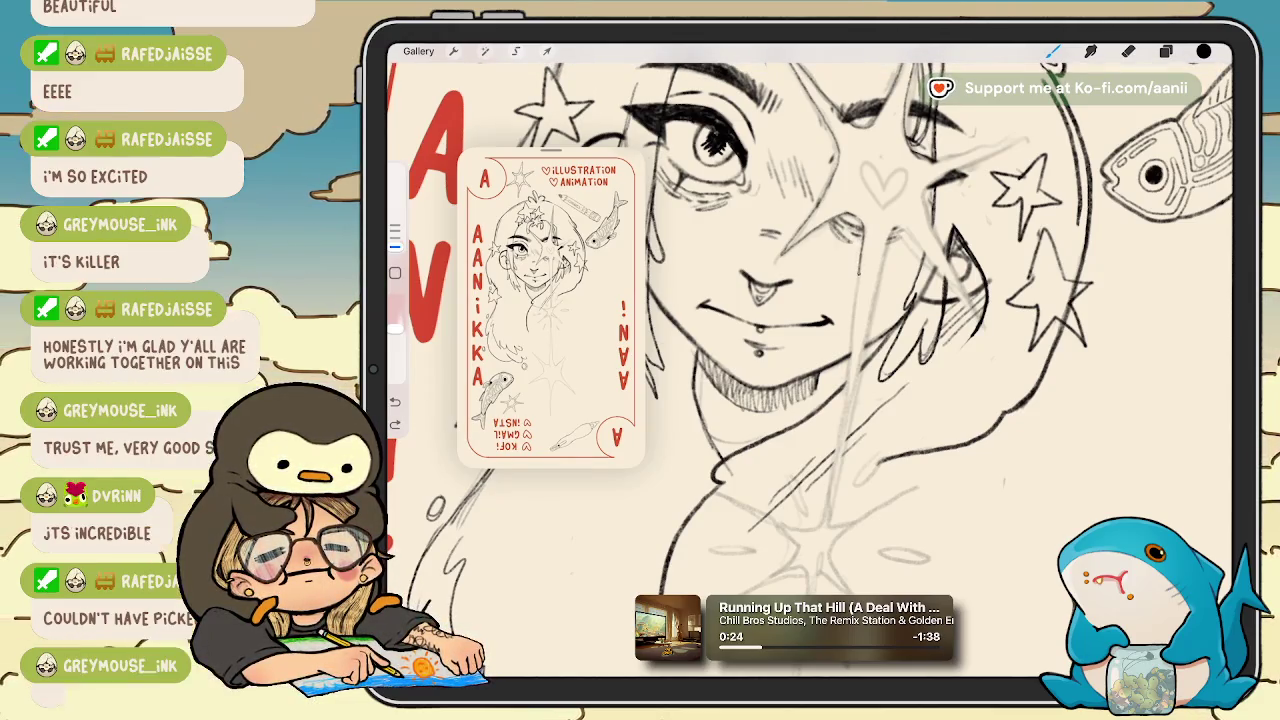
{"action": "scroll", "coordinate": [873, 322], "scroll_direction": "down", "scroll_amount": 2}
{"action": "scroll", "coordinate": [890, 310], "scroll_direction": "up", "scroll_amount": 3}
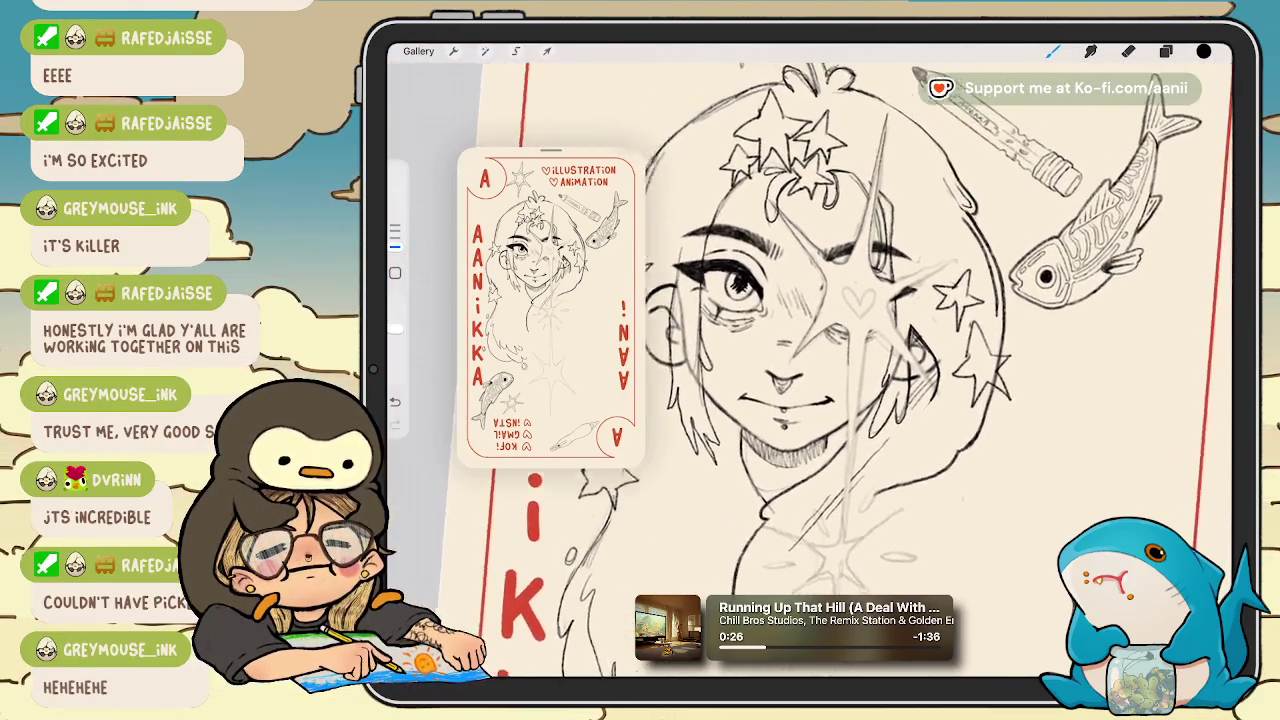
{"action": "scroll", "coordinate": [900, 330], "scroll_direction": "down", "scroll_amount": 5}
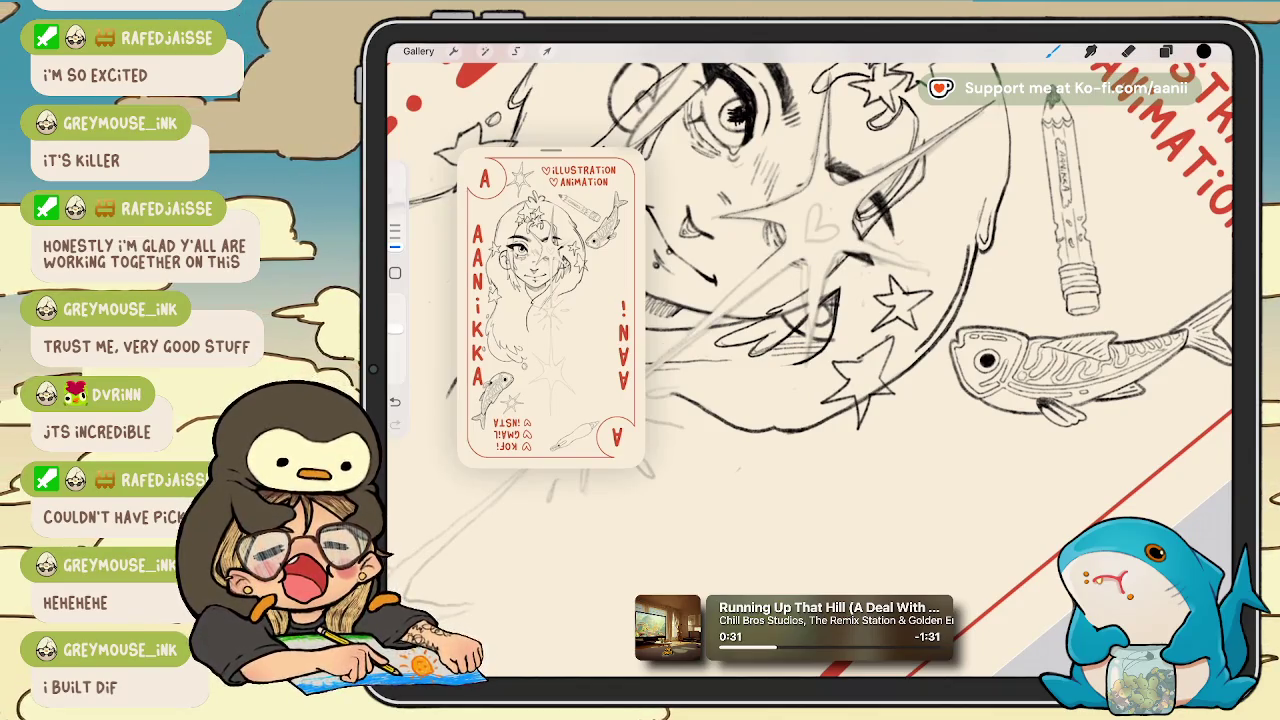
{"action": "scroll", "coordinate": [850, 350], "scroll_direction": "up", "scroll_amount": 2}
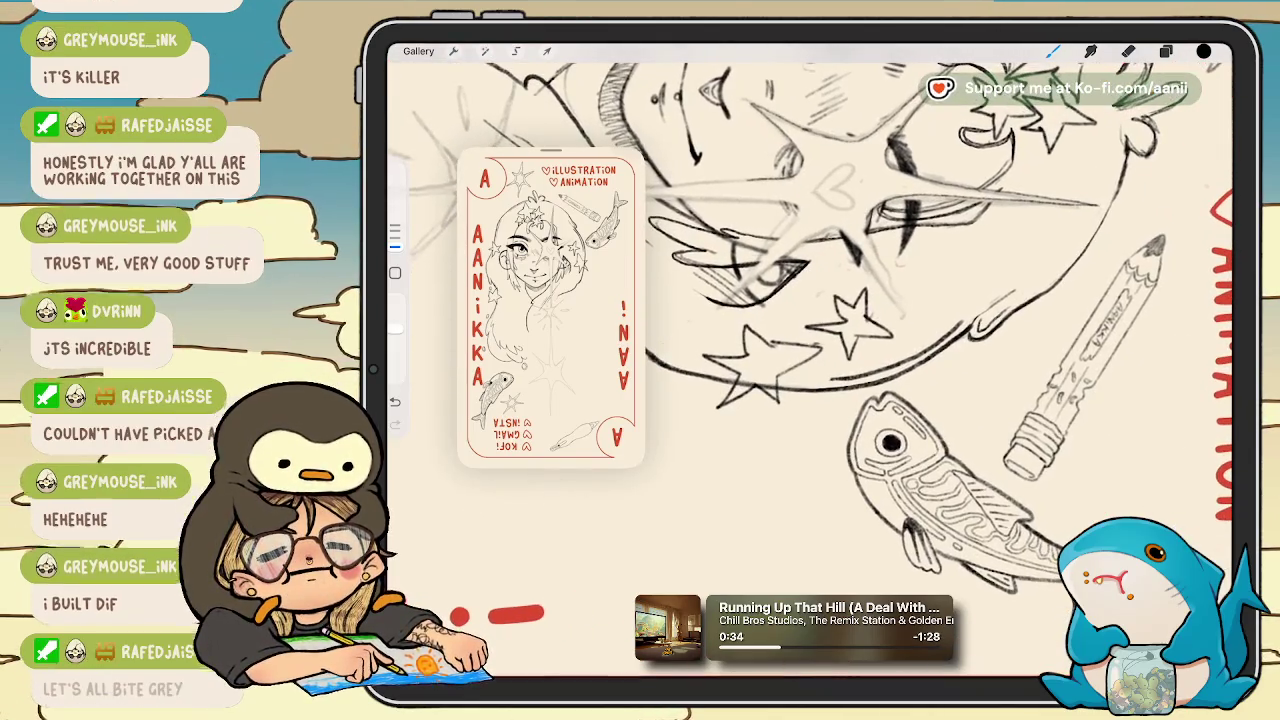
{"action": "scroll", "coordinate": [850, 350], "scroll_direction": "up", "scroll_amount": 3}
{"action": "scroll", "coordinate": [850, 350], "scroll_direction": "up", "scroll_amount": 3}
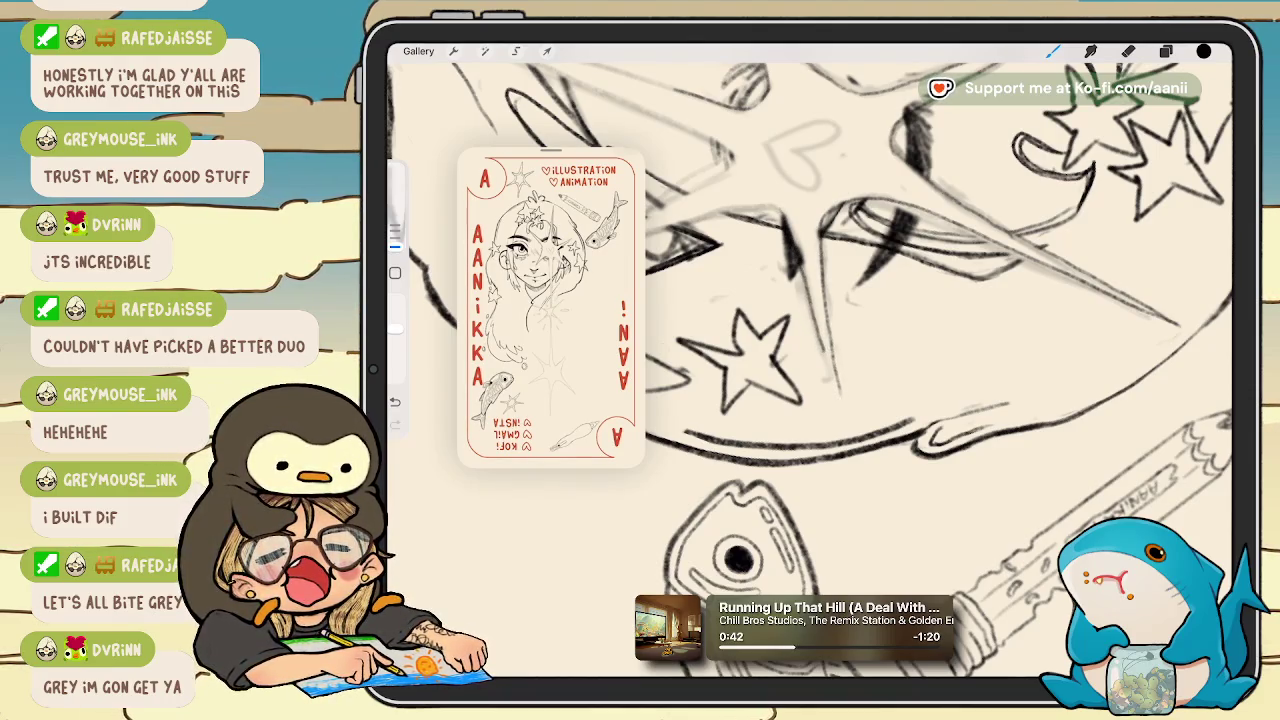
Undo the last two pencil strokes near the star by the girl's eye.
{"action": "key", "text": "ctrl+z"}
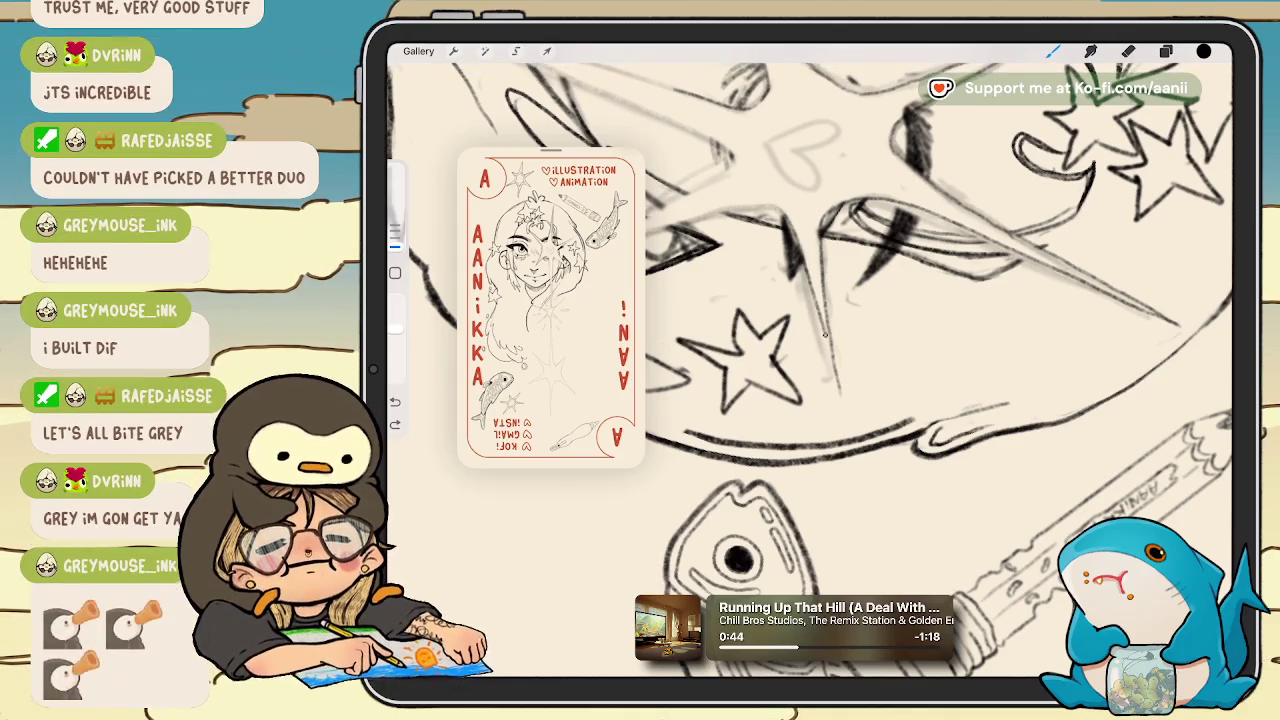
{"action": "key", "text": "ctrl+z"}
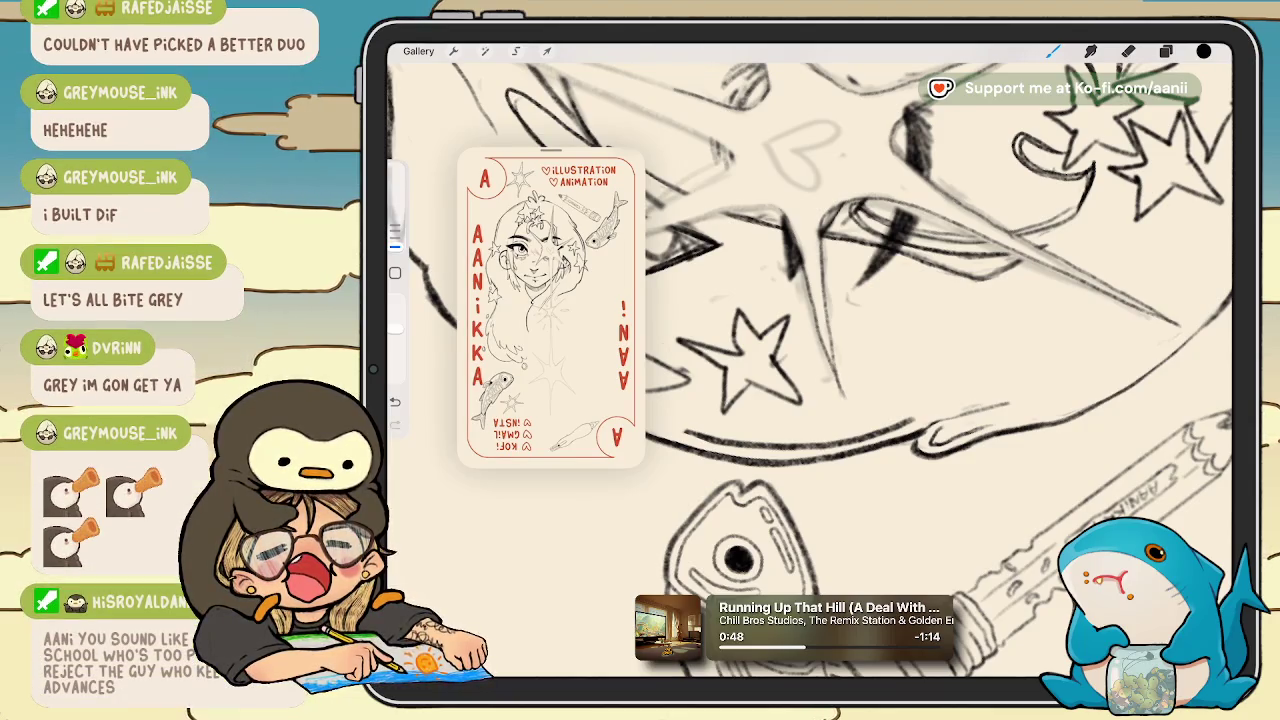
{"action": "mouse_move", "coordinate": [738, 557]}
{"action": "left_mouse_down"}
{"action": "mouse_move", "coordinate": [871, 528]}
{"action": "mouse_move", "coordinate": [1043, 289]}
{"action": "left_mouse_up"}
{"action": "scroll", "coordinate": [860, 280], "scroll_direction": "up", "scroll_amount": 3}
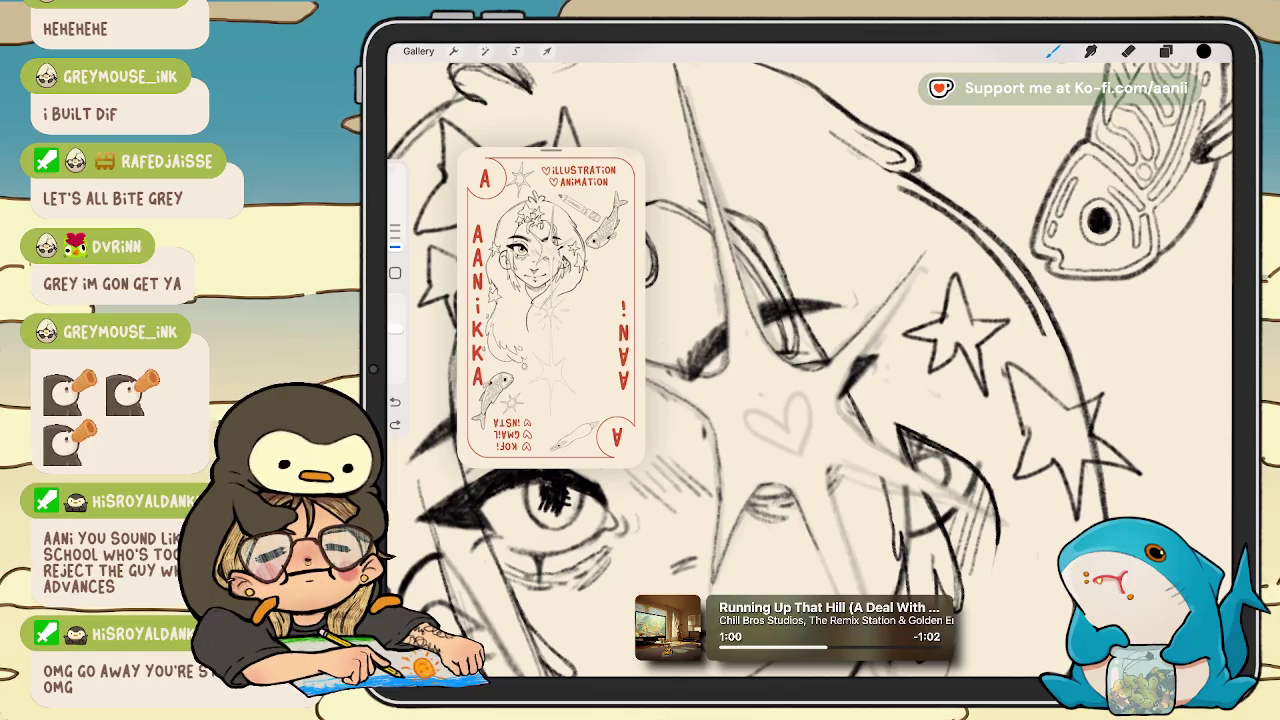
{"action": "scroll", "coordinate": [827, 340], "scroll_direction": "down", "scroll_amount": 1}
{"action": "scroll", "coordinate": [810, 370], "scroll_direction": "down", "scroll_amount": 2}
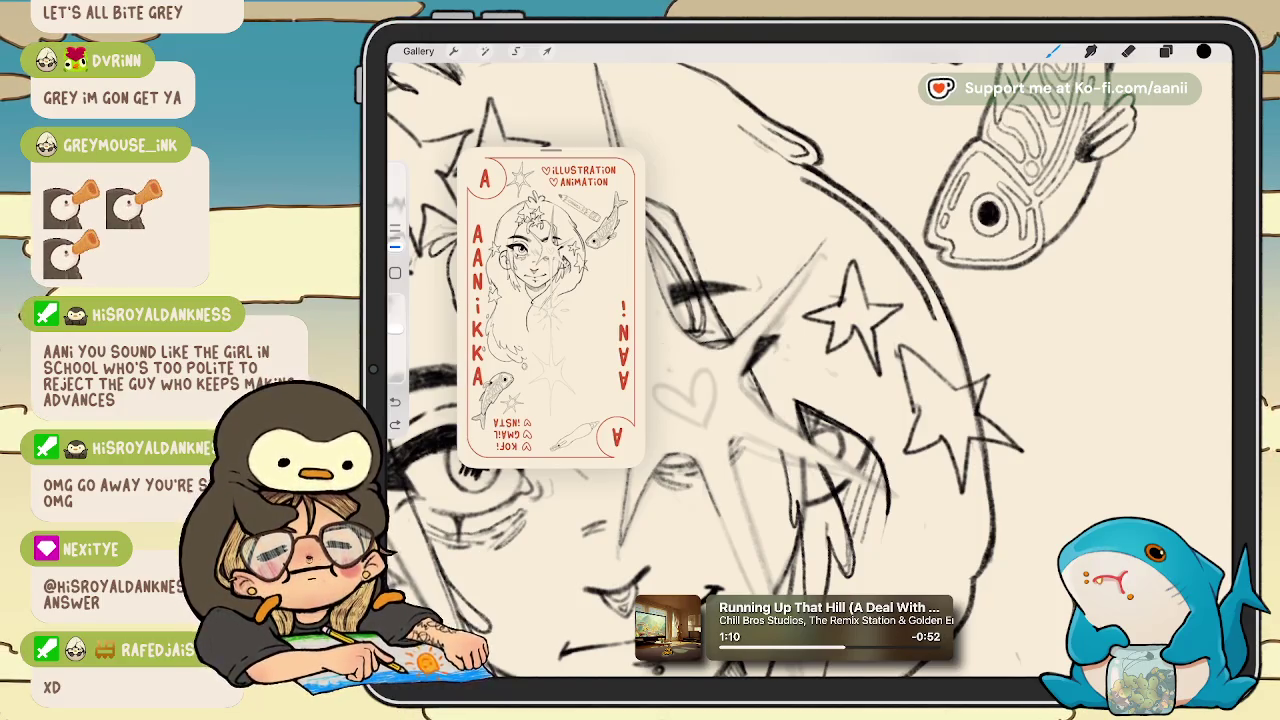
{"action": "scroll", "coordinate": [955, 348], "scroll_direction": "up", "scroll_amount": 2}
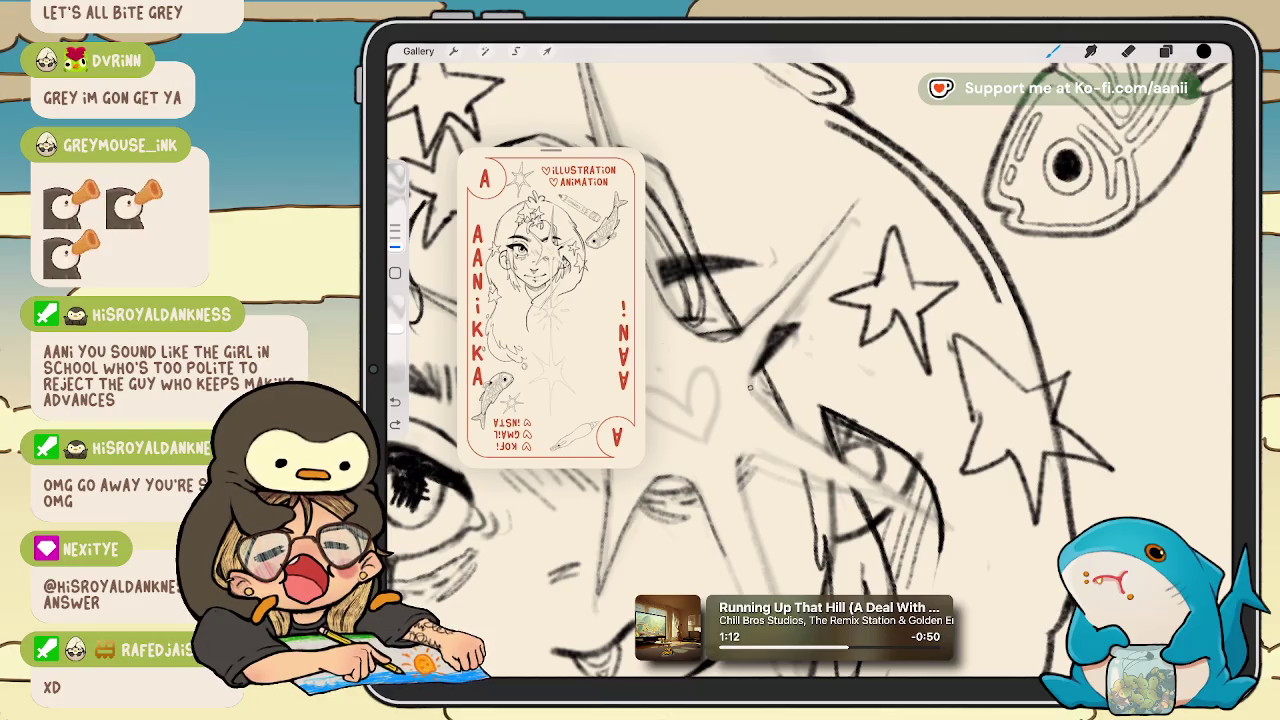
Draw a small test line near the stars, then undo it.
{"action": "left_click_drag", "start_coordinate": [778, 322], "coordinate": [752, 376]}
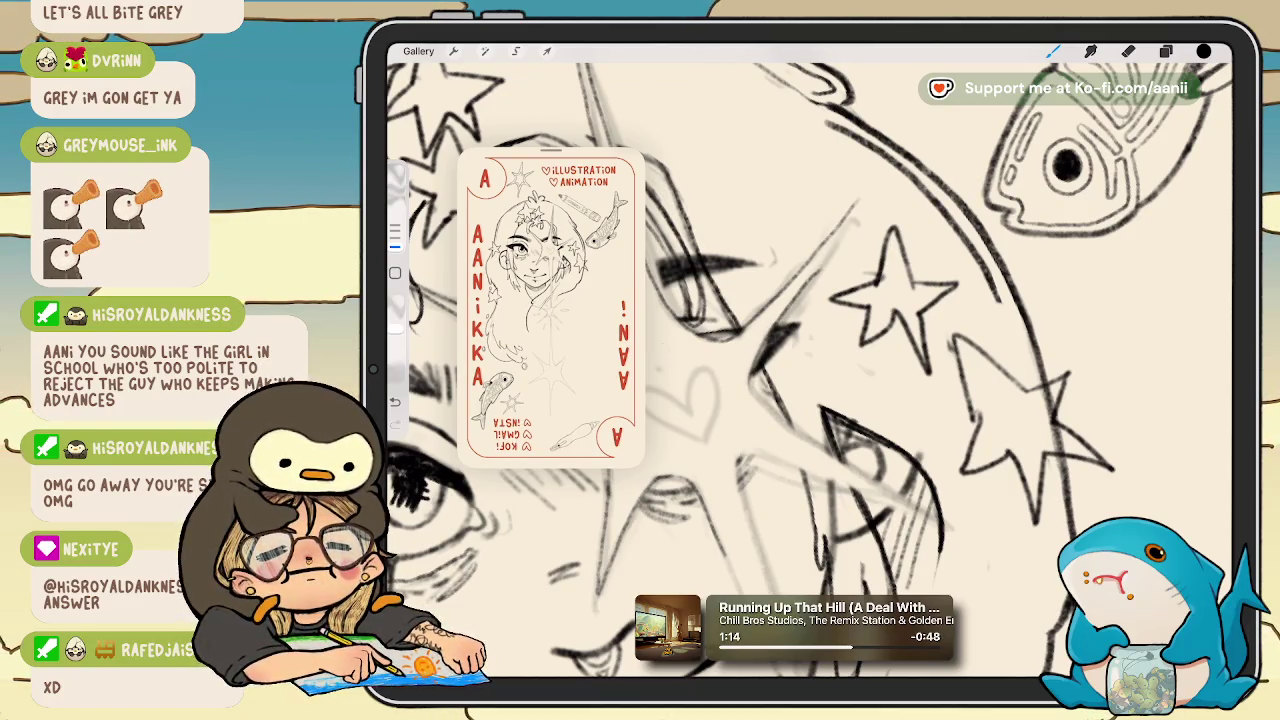
{"action": "key", "text": "ctrl+z"}
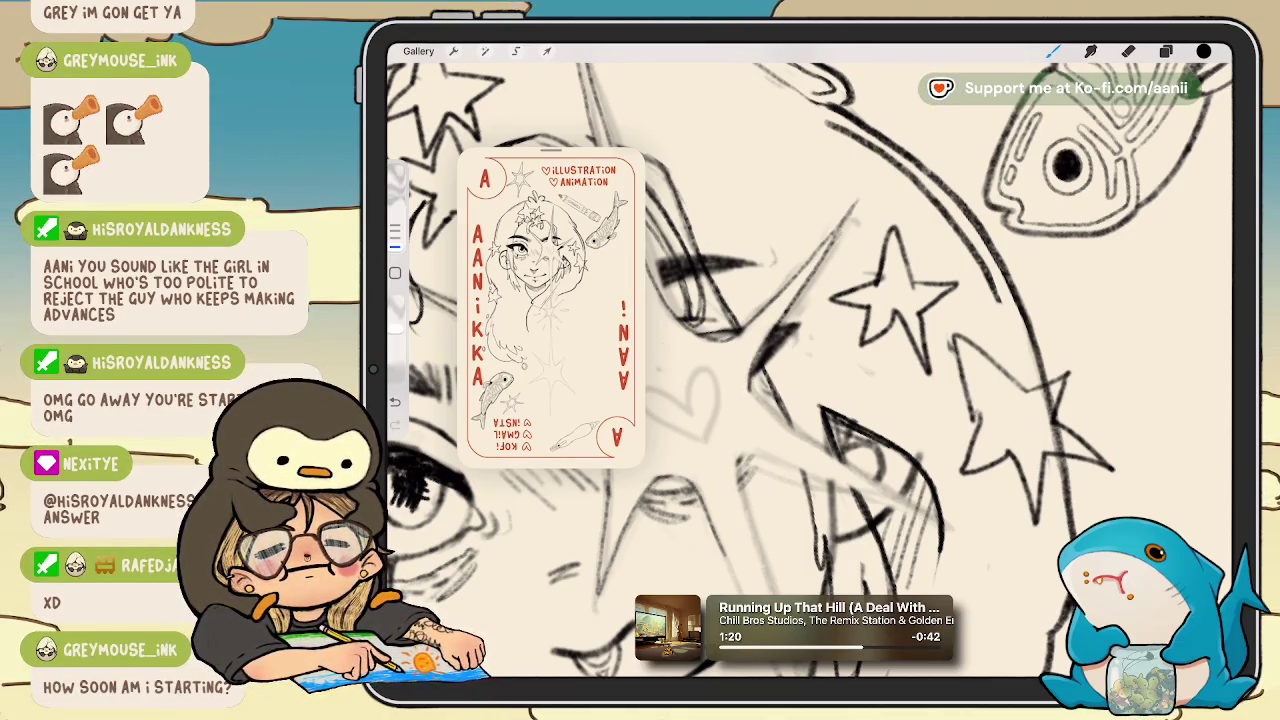
{"action": "scroll", "coordinate": [810, 340], "scroll_direction": "down", "scroll_amount": 5}
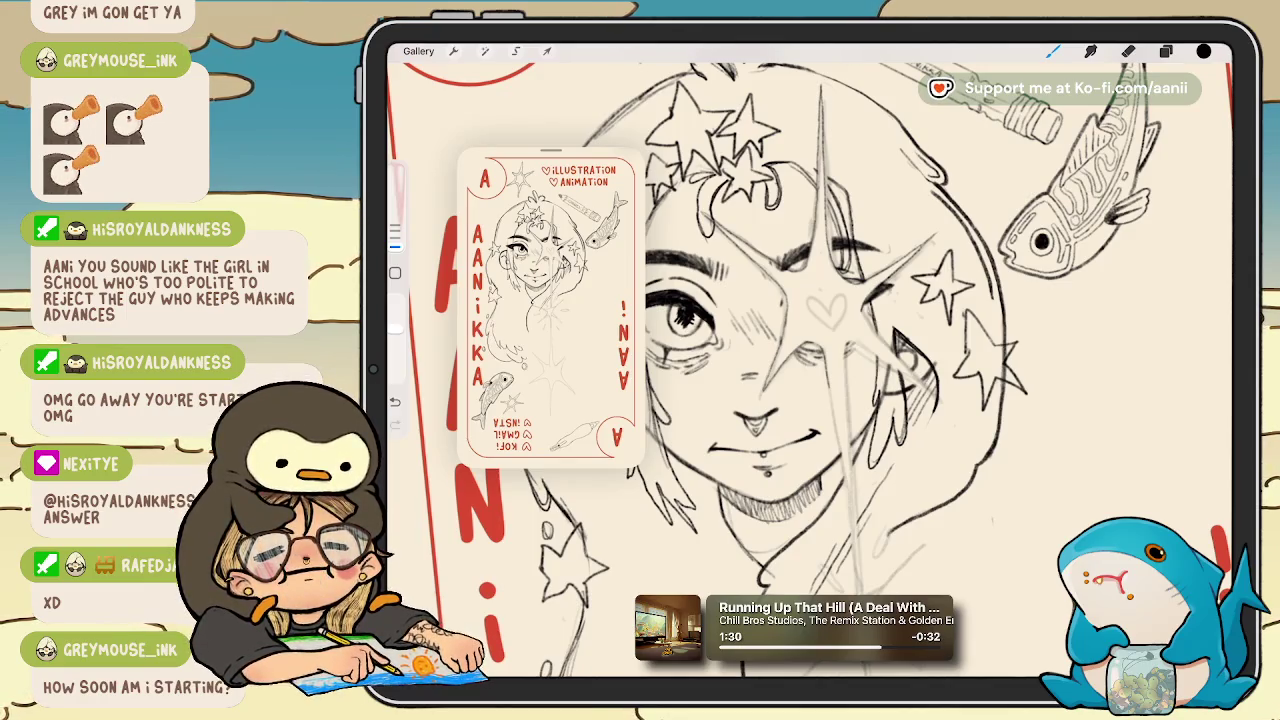
Zoom and pan around the girl's eye to inspect the strokes crossing it.
{"action": "scroll", "coordinate": [830, 340], "scroll_direction": "up", "scroll_amount": 3}
{"action": "scroll", "coordinate": [830, 340], "scroll_direction": "up", "scroll_amount": 2}
{"action": "scroll", "coordinate": [830, 340], "scroll_direction": "up", "scroll_amount": 3}
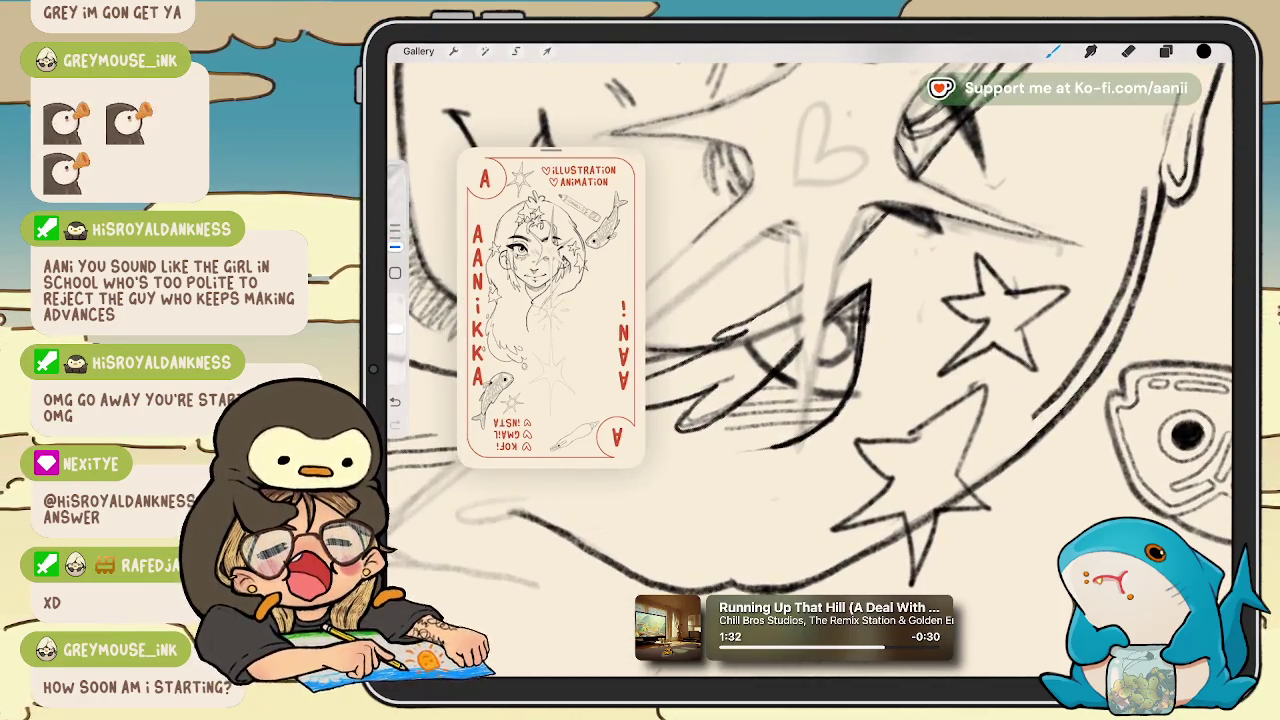
{"action": "scroll", "coordinate": [810, 342], "scroll_direction": "up", "scroll_amount": 1}
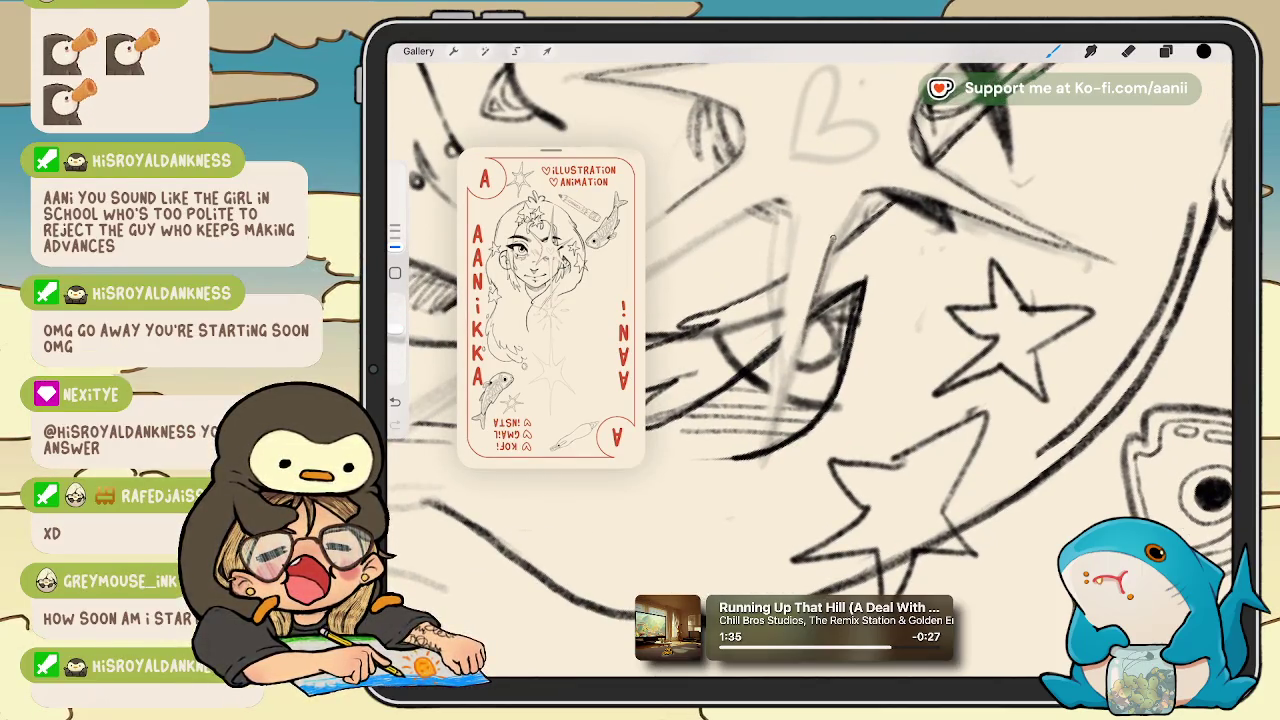
{"action": "scroll", "coordinate": [830, 340], "scroll_direction": "down", "scroll_amount": 2}
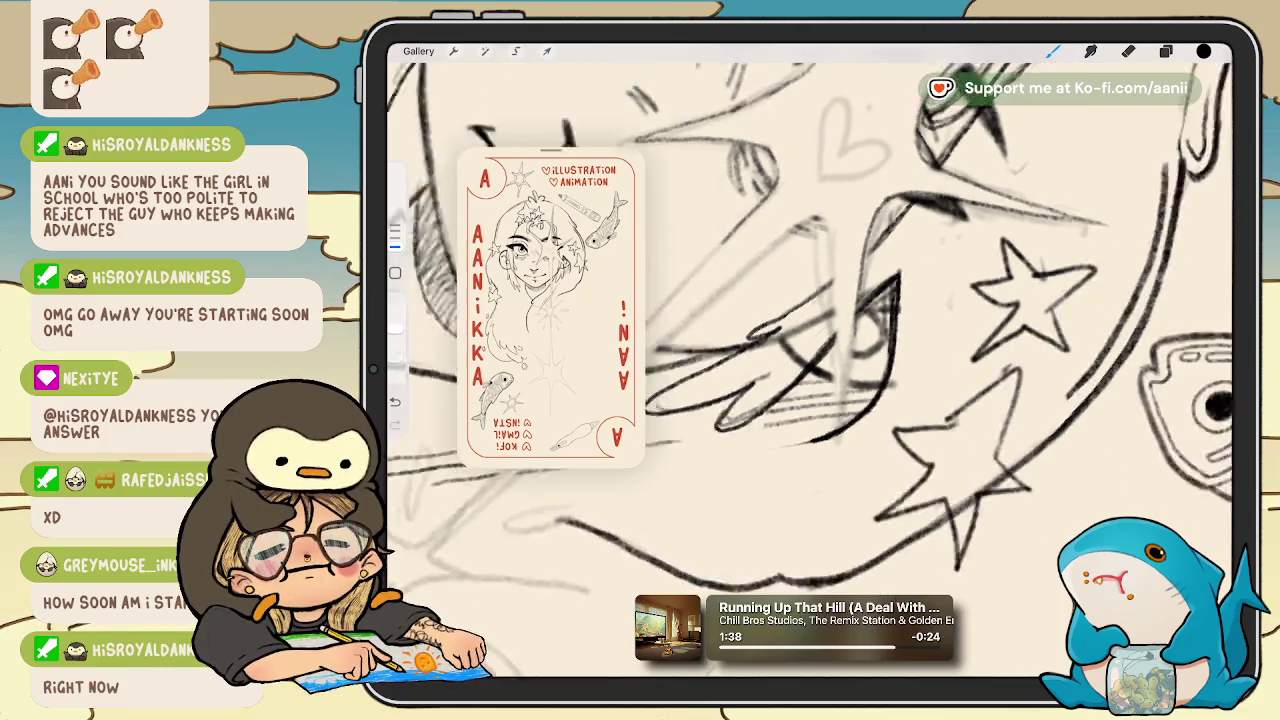
{"action": "scroll", "coordinate": [830, 340], "scroll_direction": "down", "scroll_amount": 2}
{"action": "scroll", "coordinate": [830, 360], "scroll_direction": "down", "scroll_amount": 2}
{"action": "scroll", "coordinate": [830, 360], "scroll_direction": "down", "scroll_amount": 2}
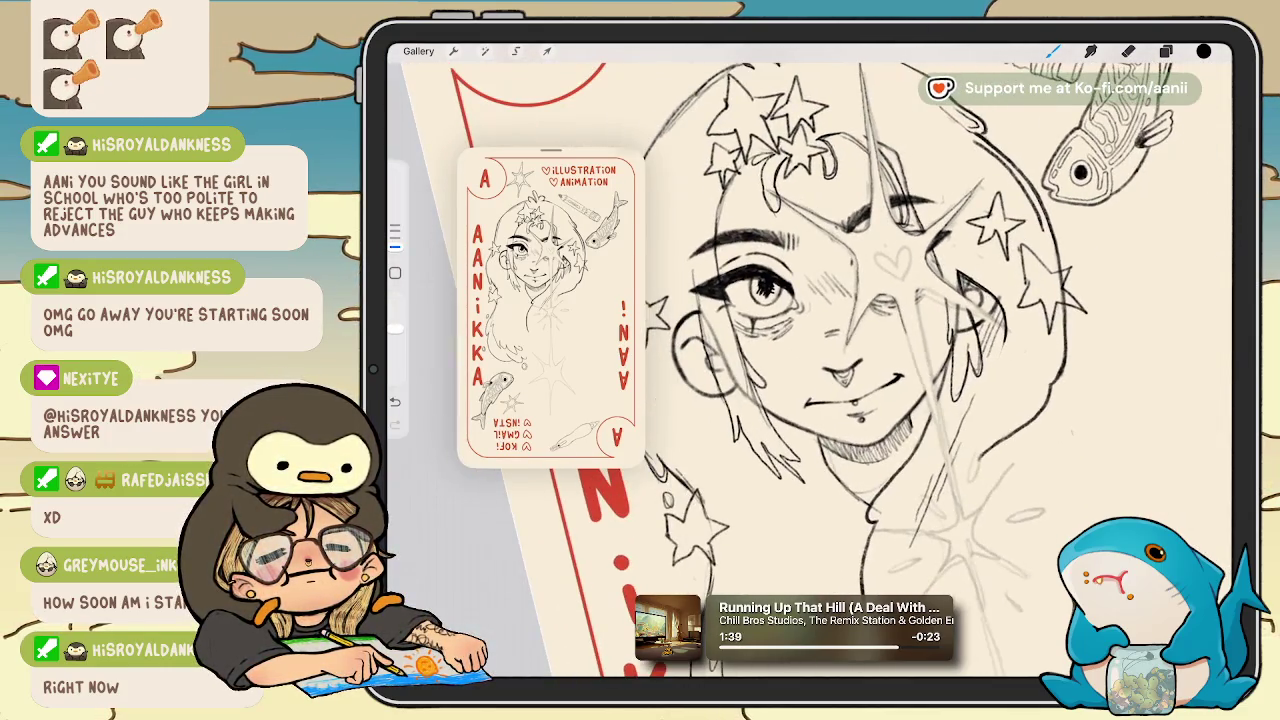
{"action": "scroll", "coordinate": [900, 330], "scroll_direction": "up", "scroll_amount": 3}
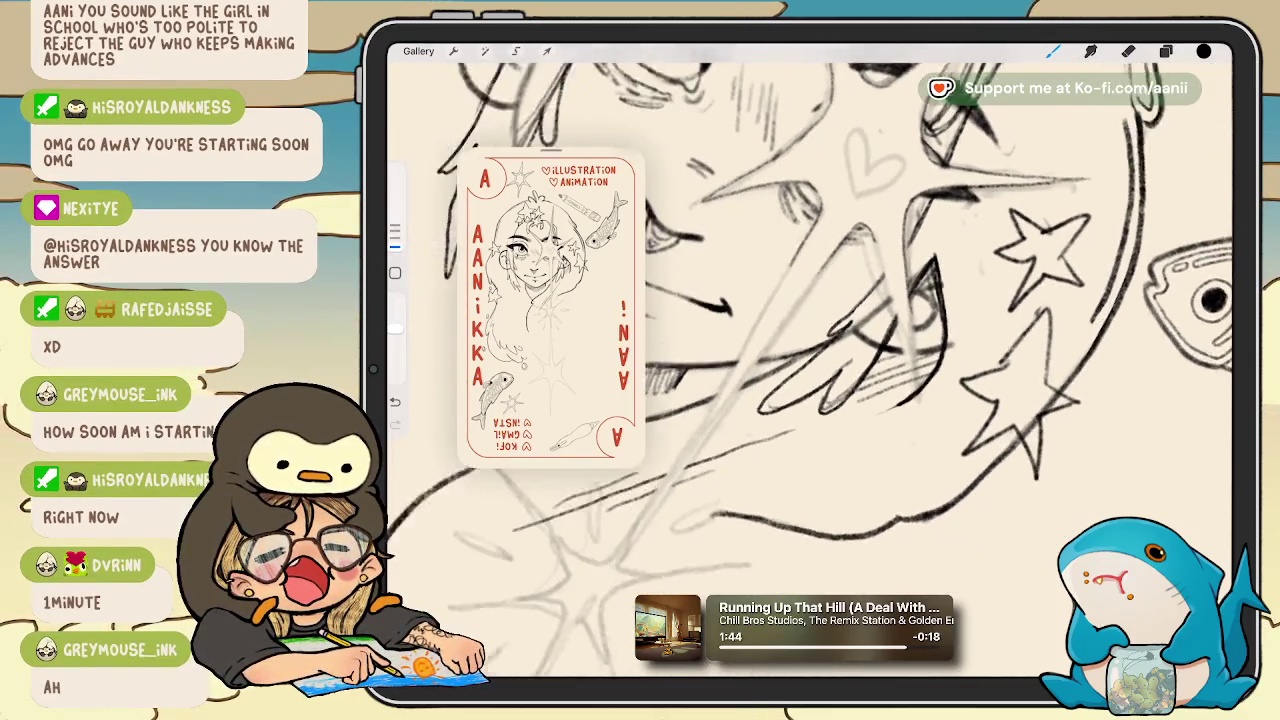
Undo the vertical strokes through the eye and brush a short dark line beside it.
{"action": "key", "text": "e"}
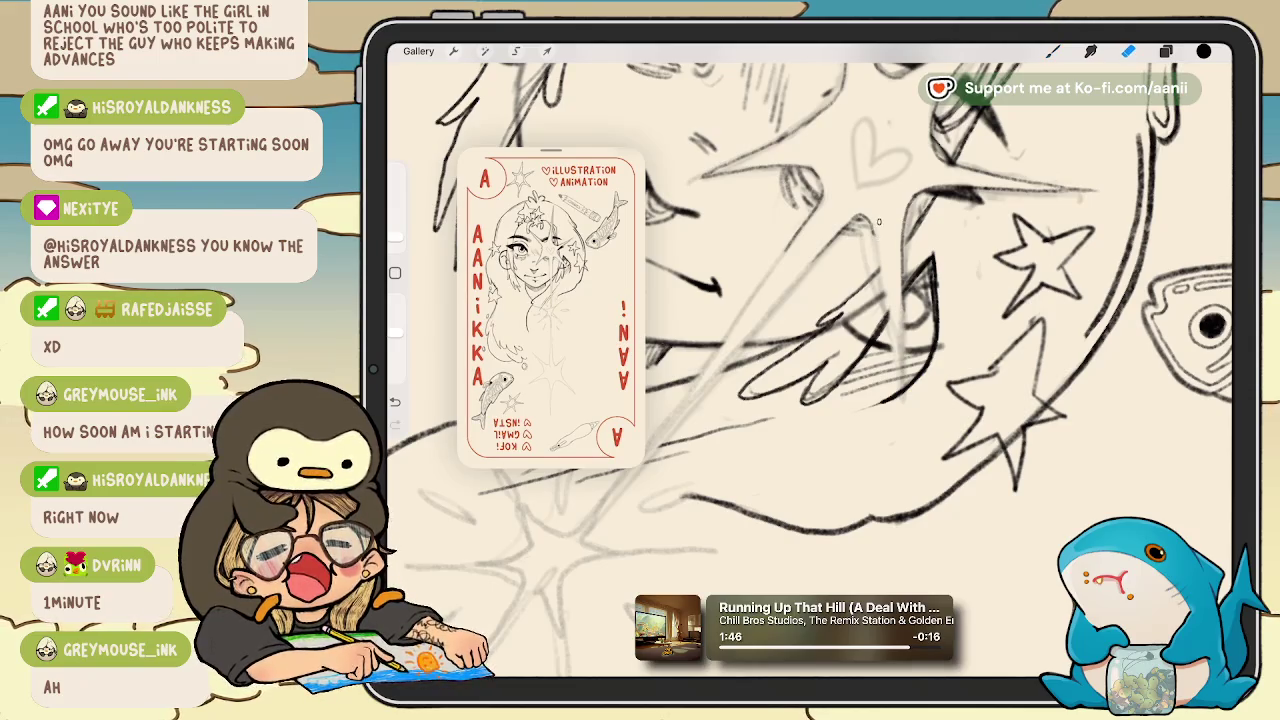
{"action": "key", "text": "b"}
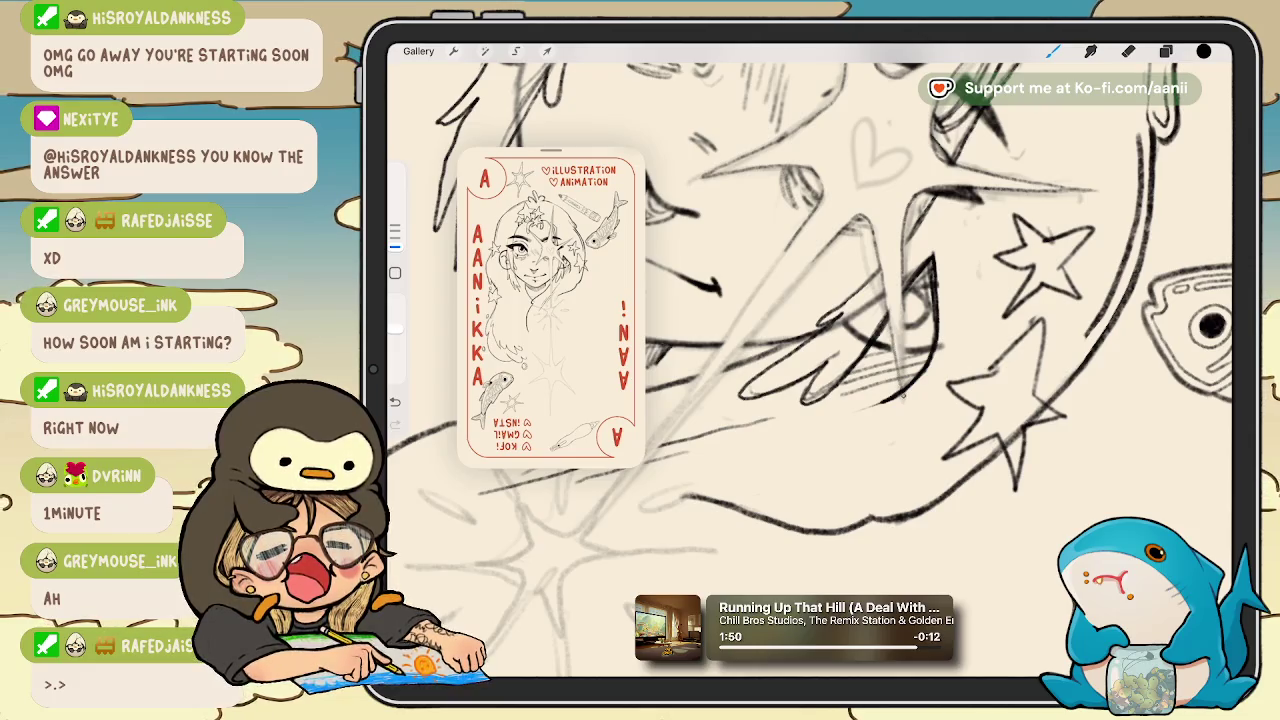
{"action": "key", "text": "ctrl+z"}
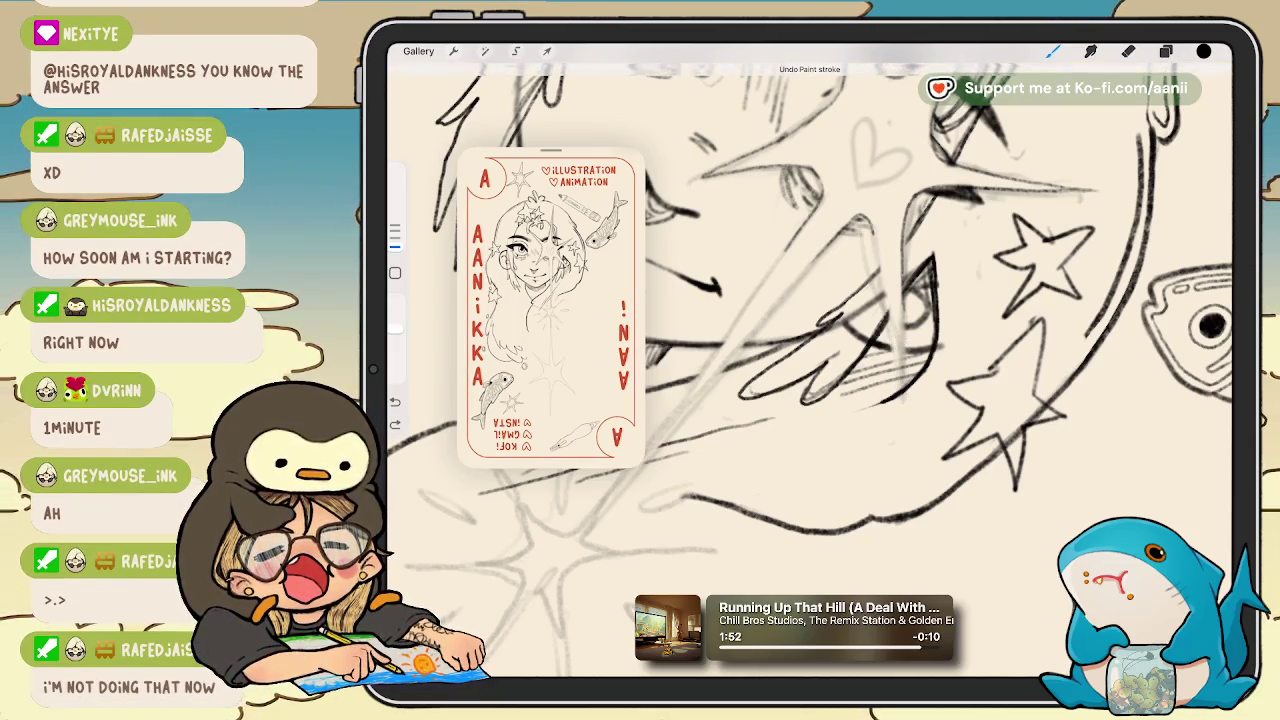
{"action": "left_click_drag", "start_coordinate": [886, 312], "coordinate": [896, 348]}
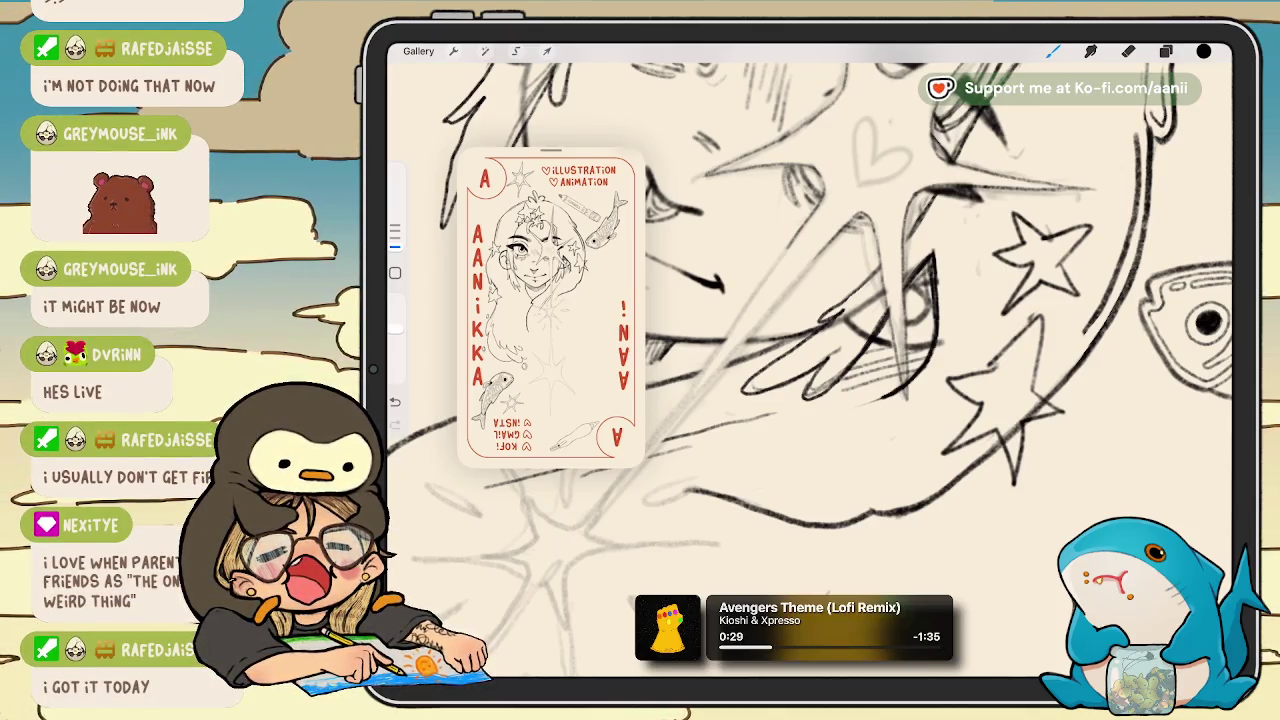
{"action": "scroll", "coordinate": [810, 360], "scroll_direction": "down", "scroll_amount": 3}
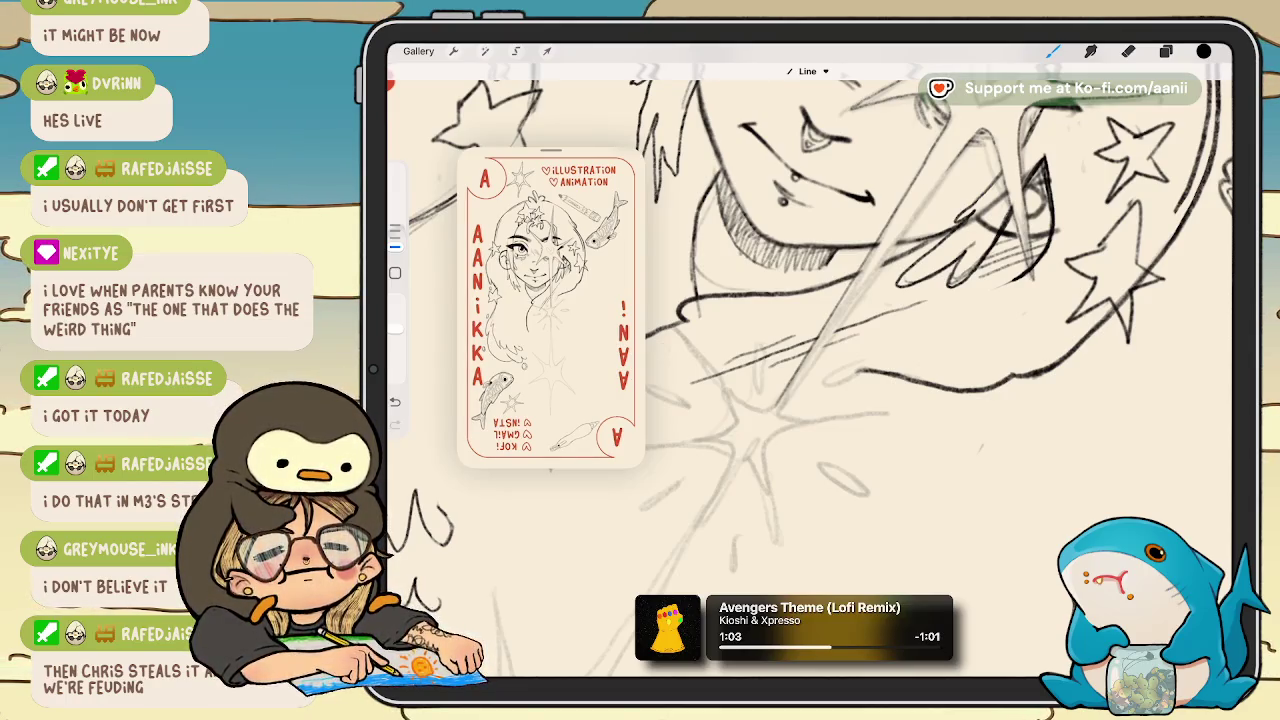
{"action": "left_click_drag", "start_coordinate": [790, 392], "coordinate": [832, 334]}
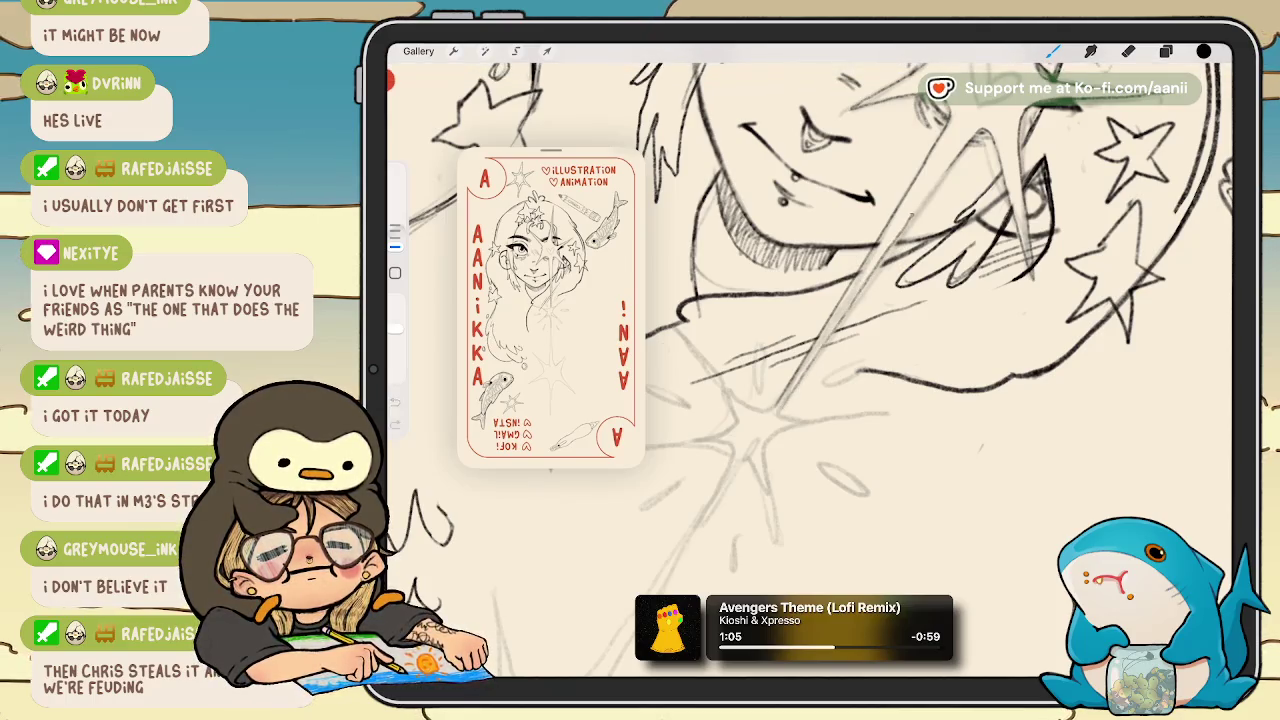
{"action": "key", "text": "ctrl+z"}
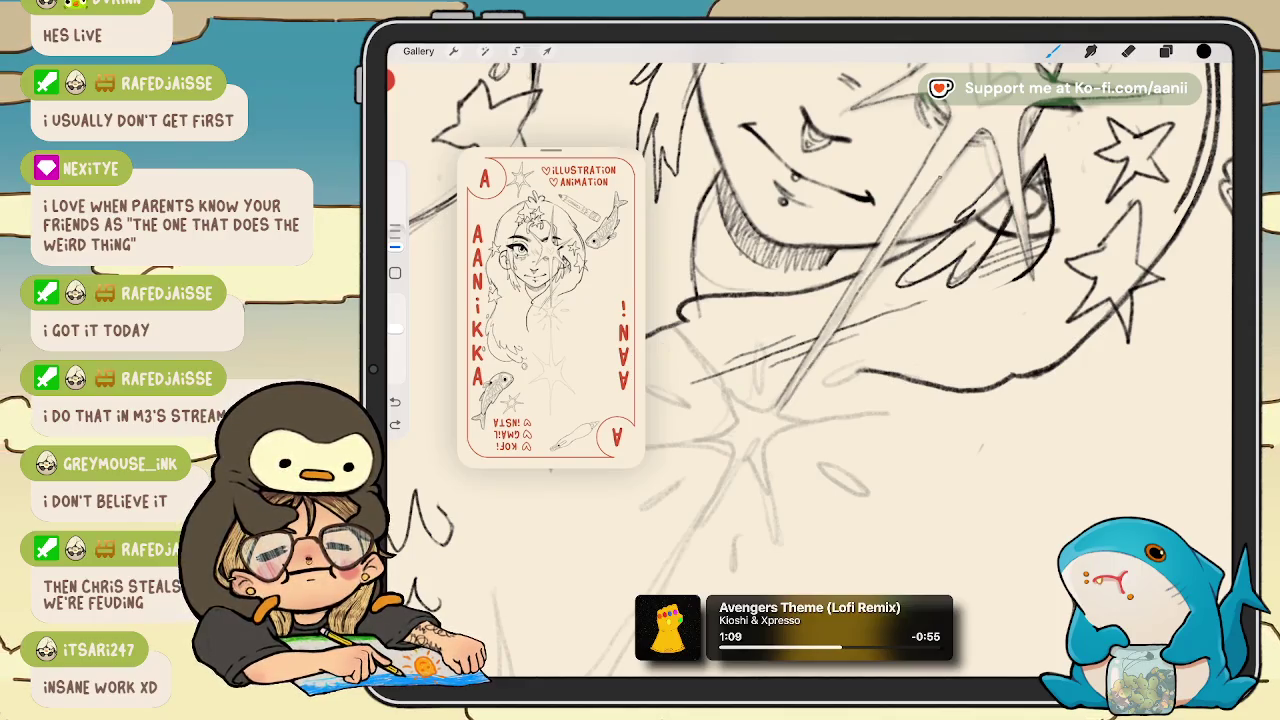
{"action": "scroll", "coordinate": [800, 360], "scroll_direction": "down", "scroll_amount": 5}
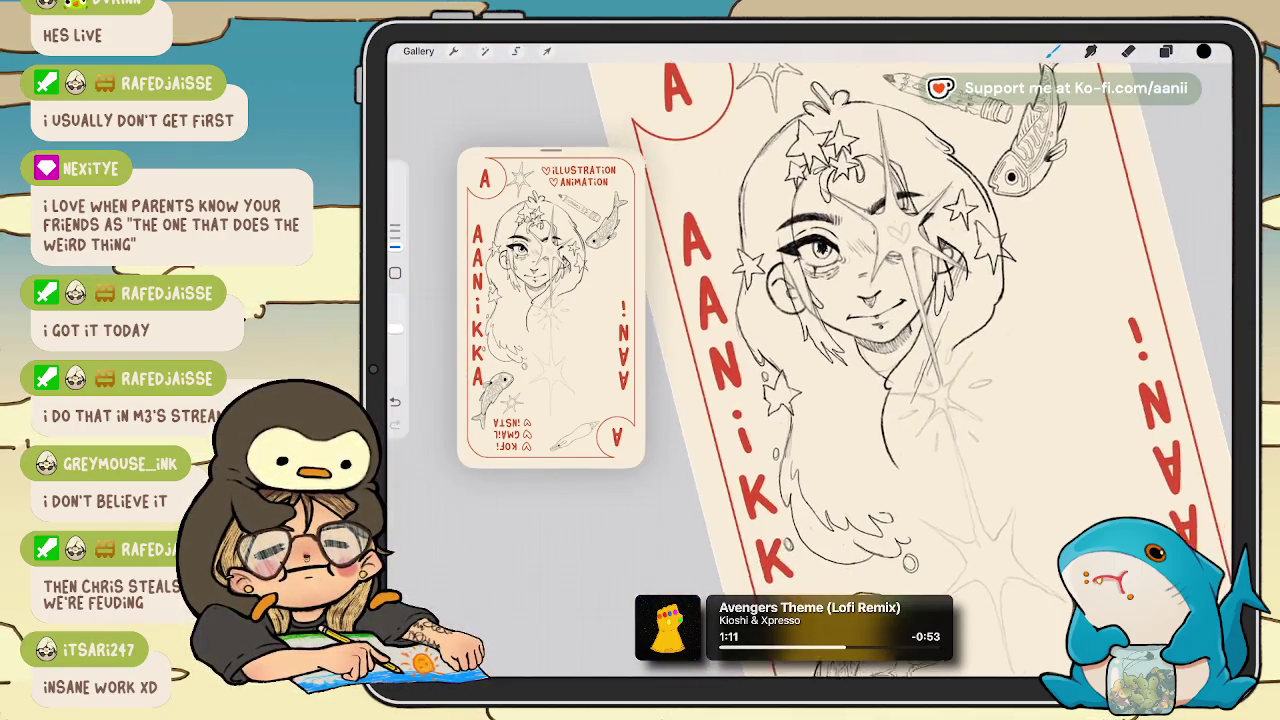
Ink three star-burst rays below the chin, undoing the last one.
{"action": "scroll", "coordinate": [800, 360], "scroll_direction": "up", "scroll_amount": 5}
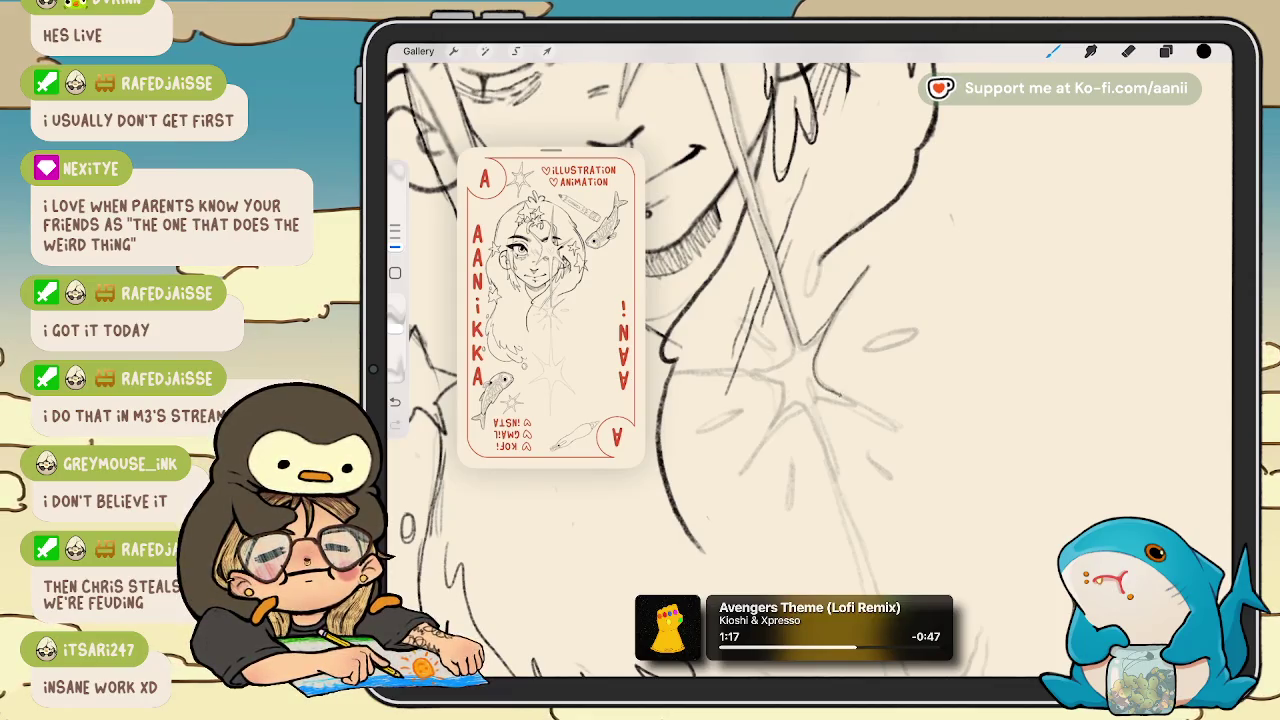
{"action": "left_click_drag", "start_coordinate": [840, 400], "coordinate": [895, 425]}
{"action": "scroll", "coordinate": [840, 360], "scroll_direction": "down", "scroll_amount": 2}
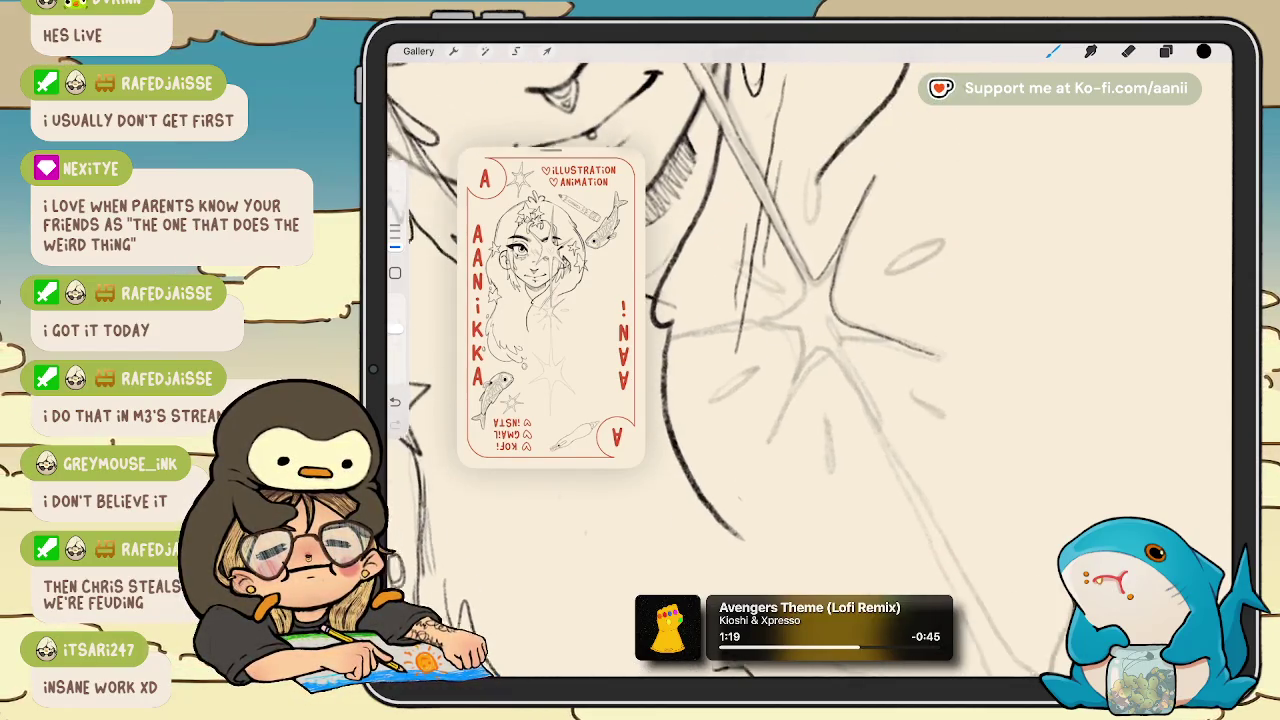
{"action": "left_click_drag", "start_coordinate": [805, 364], "coordinate": [778, 415]}
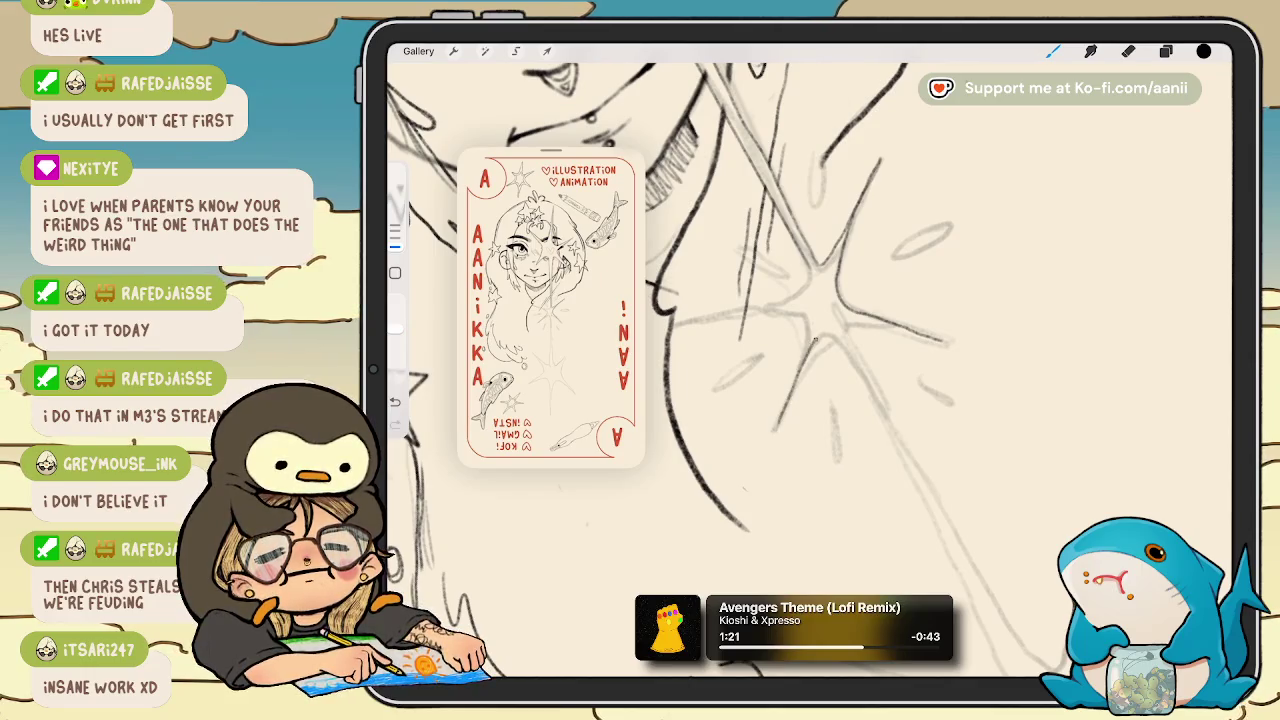
{"action": "left_click_drag", "start_coordinate": [832, 335], "coordinate": [885, 410]}
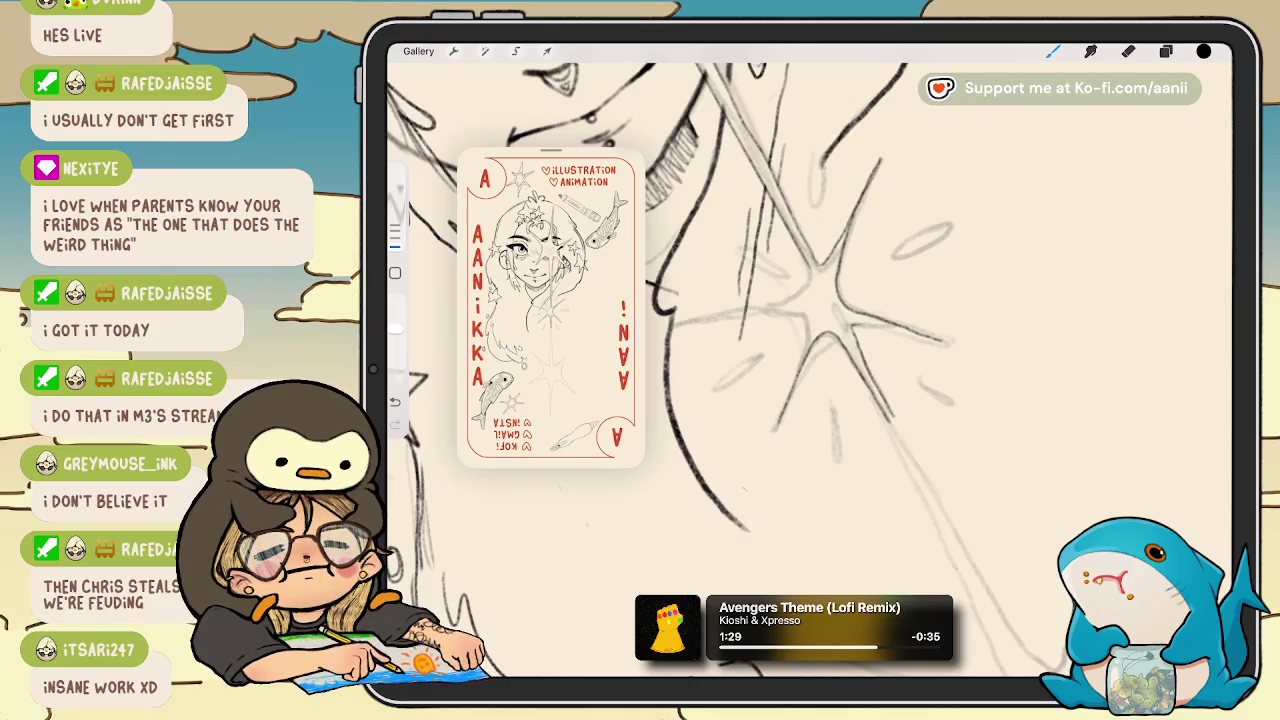
{"action": "key", "text": "ctrl+z"}
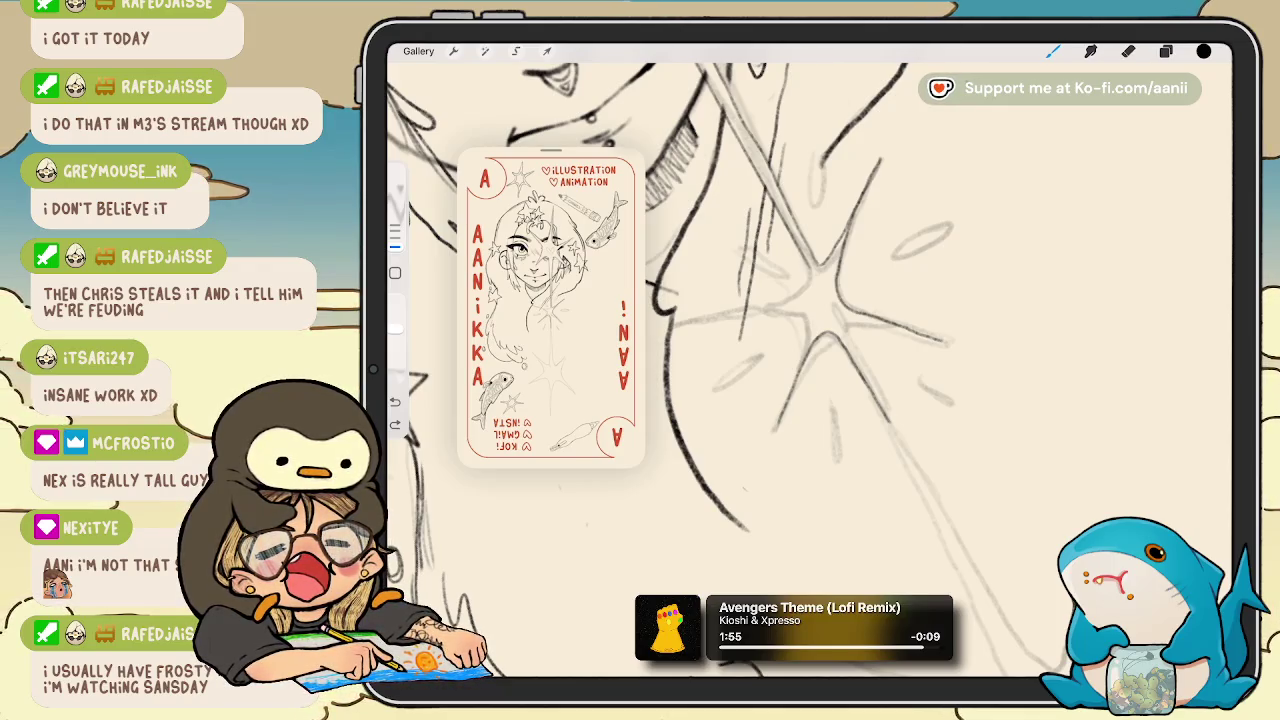
Ink a short star-burst ray, undo it, and return to the drawing brush.
{"action": "scroll", "coordinate": [800, 360], "scroll_direction": "down", "scroll_amount": 3}
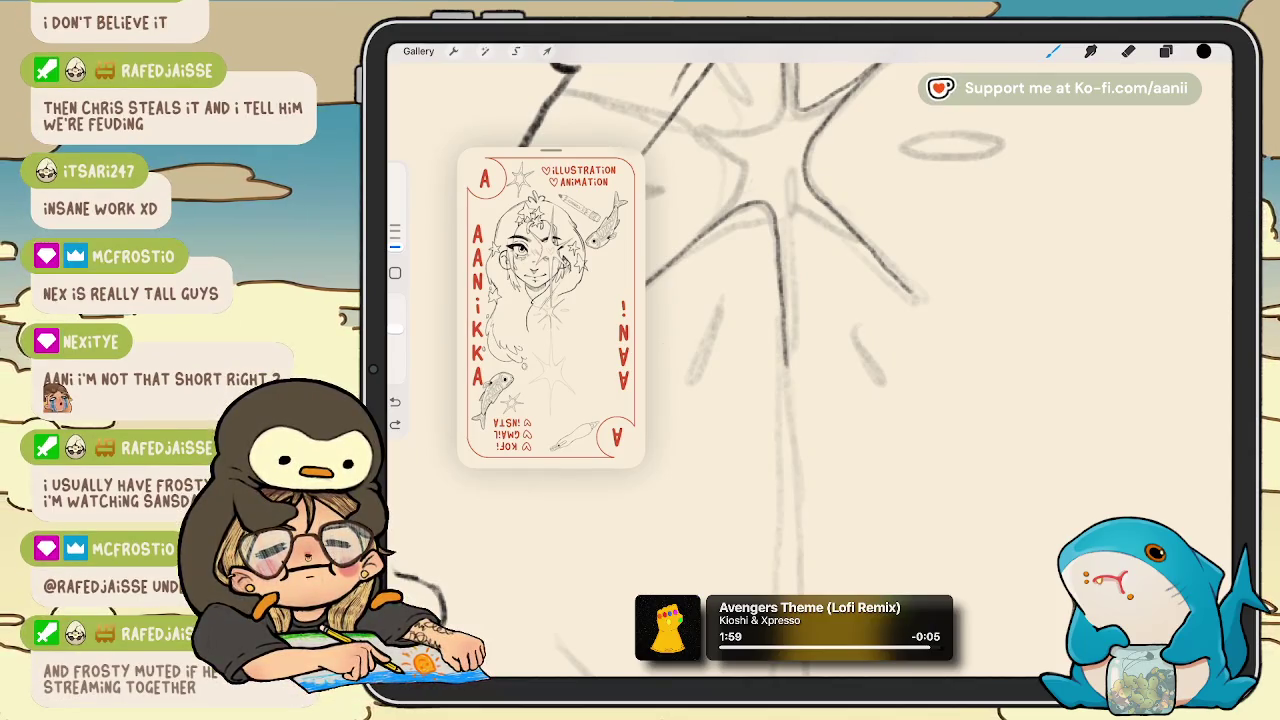
{"action": "left_click_drag", "start_coordinate": [792, 224], "coordinate": [788, 310]}
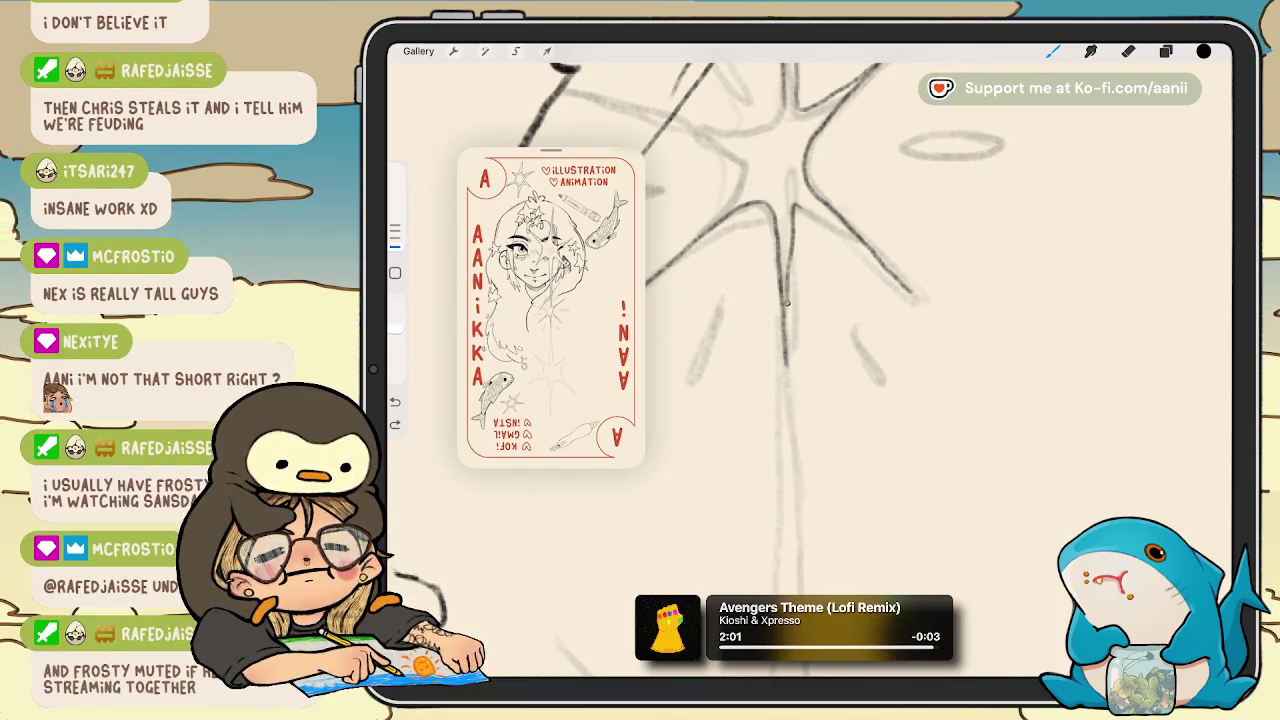
{"action": "key", "text": "ctrl+z"}
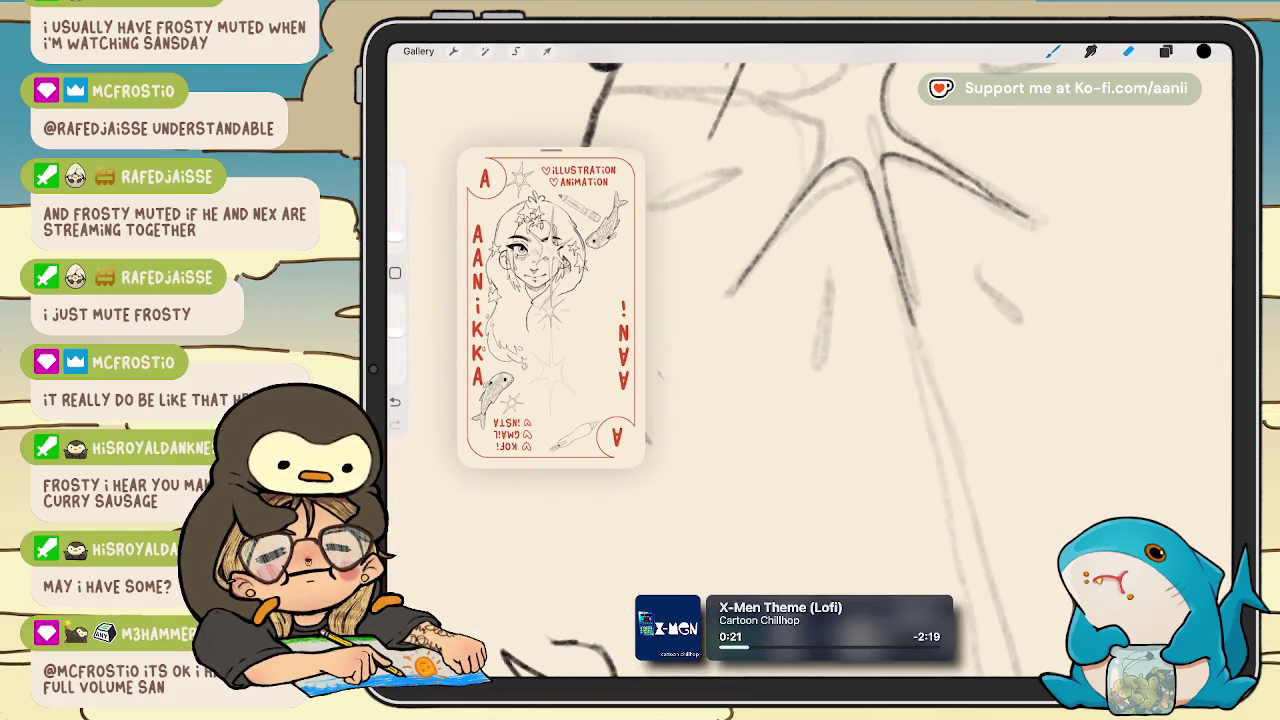
{"action": "left_click", "coordinate": [1053, 51]}
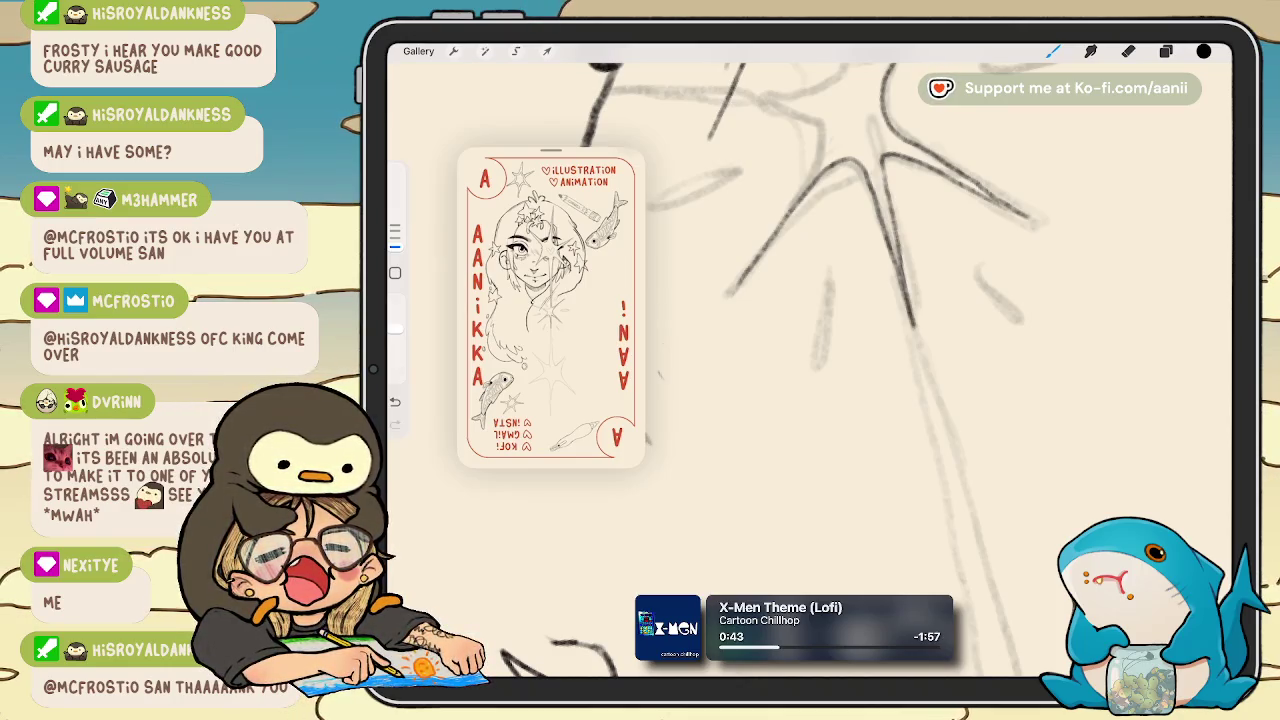
Undo the previous stroke and redraw a ray of the star-burst.
{"action": "scroll", "coordinate": [860, 200], "scroll_direction": "up", "scroll_amount": 5}
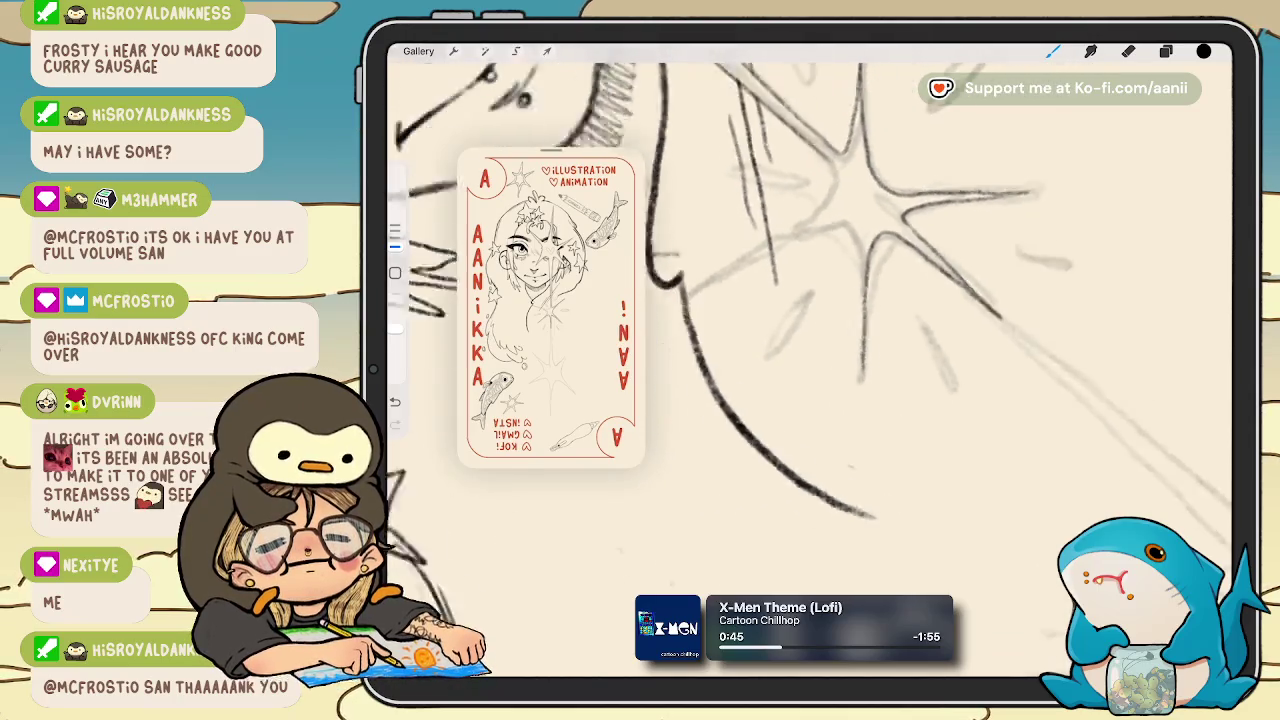
{"action": "scroll", "coordinate": [810, 280], "scroll_direction": "down", "scroll_amount": 2}
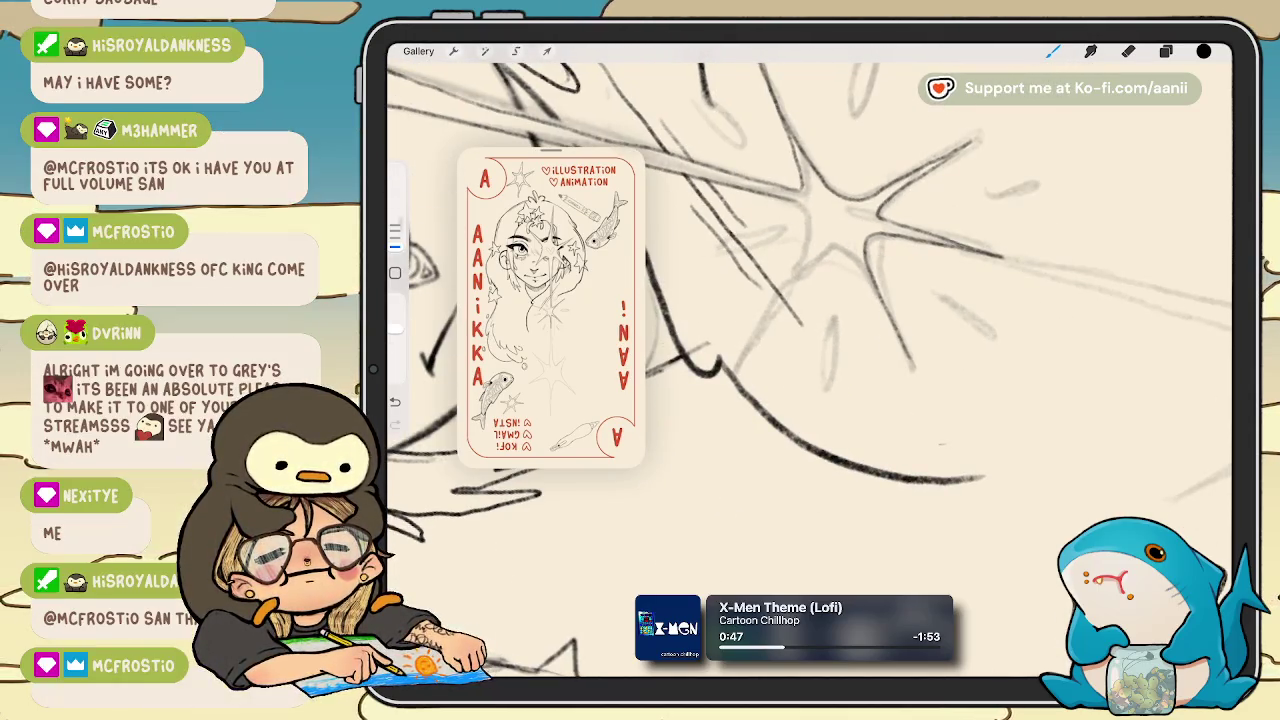
{"action": "scroll", "coordinate": [810, 360], "scroll_direction": "down", "scroll_amount": 2}
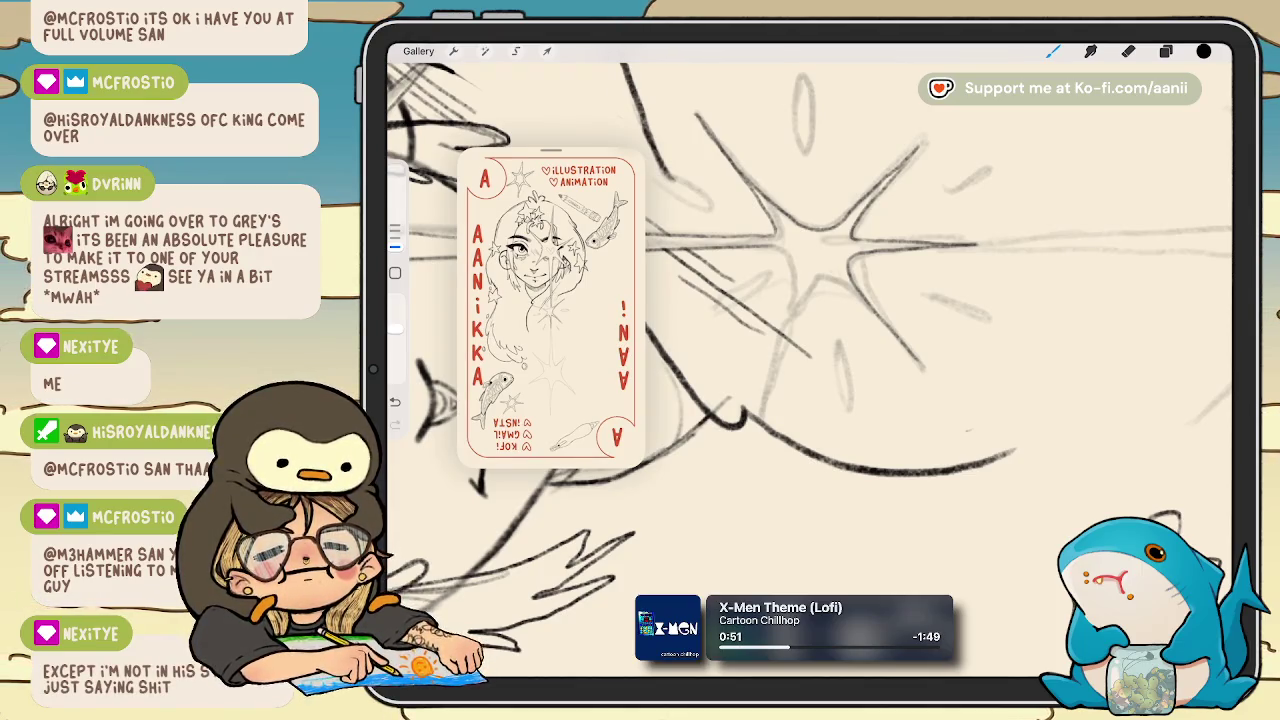
{"action": "scroll", "coordinate": [810, 360], "scroll_direction": "down", "scroll_amount": 1}
{"action": "scroll", "coordinate": [810, 360], "scroll_direction": "down", "scroll_amount": 1}
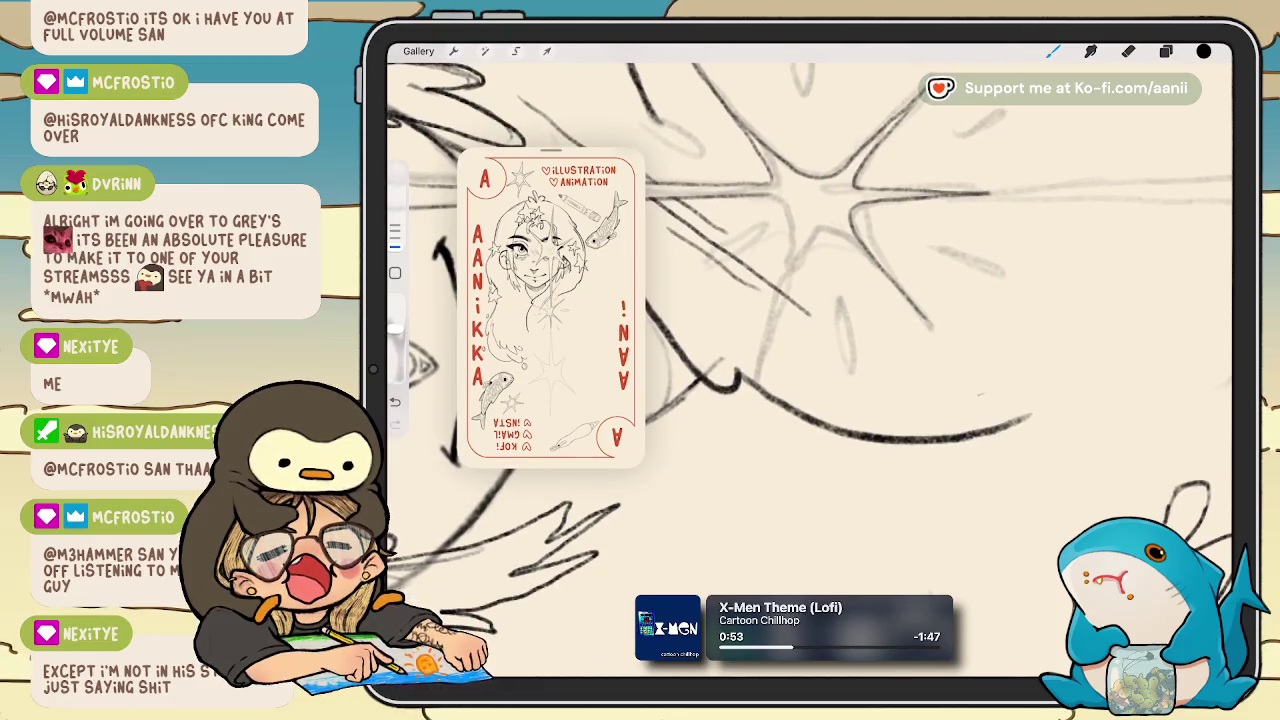
{"action": "key", "text": "ctrl+z"}
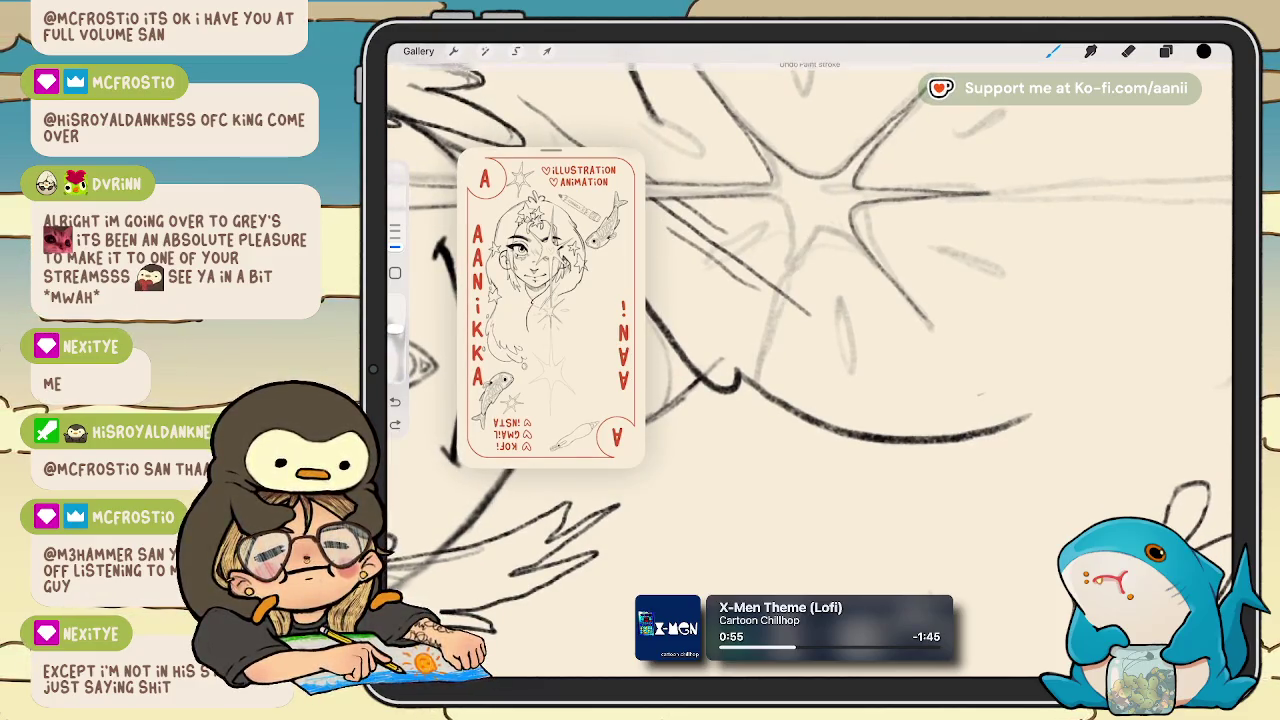
{"action": "left_click_drag", "start_coordinate": [775, 340], "coordinate": [810, 235]}
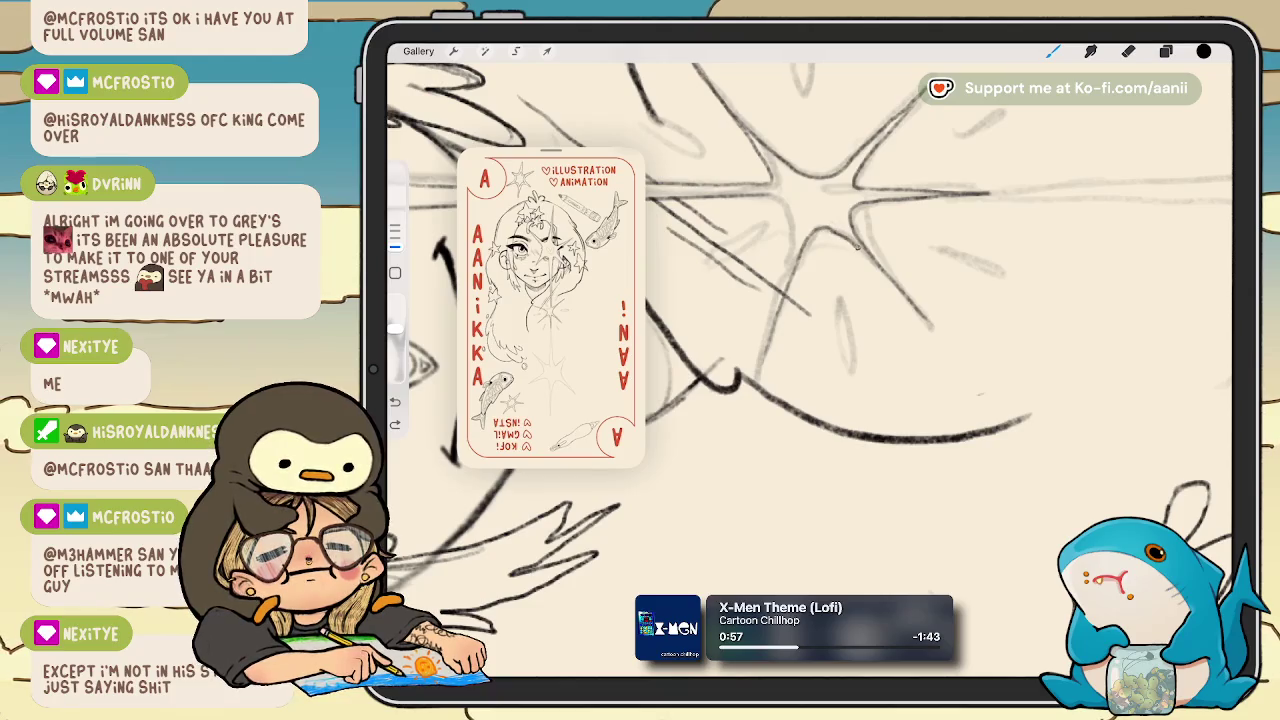
{"action": "scroll", "coordinate": [860, 260], "scroll_direction": "up", "scroll_amount": 3}
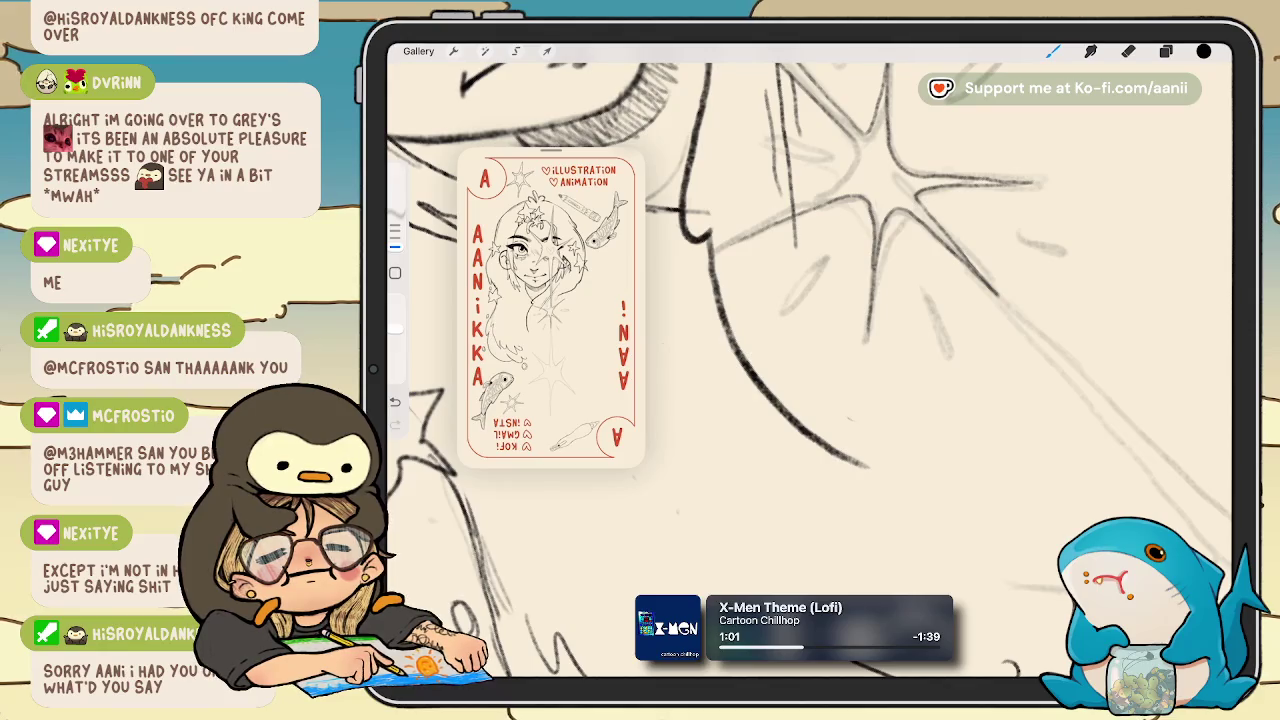
Switch to the eraser and collapse the open group in the Layers panel.
{"action": "key", "text": "e"}
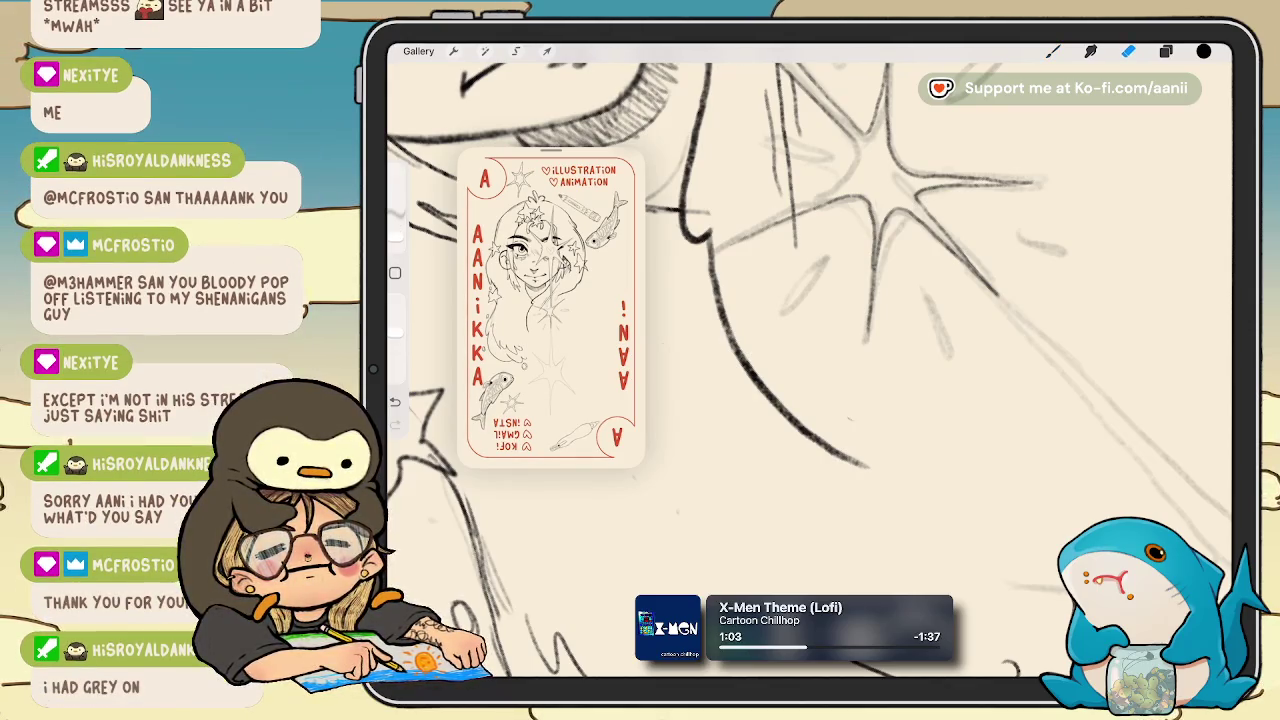
{"action": "scroll", "coordinate": [810, 360], "scroll_direction": "down", "scroll_amount": 3}
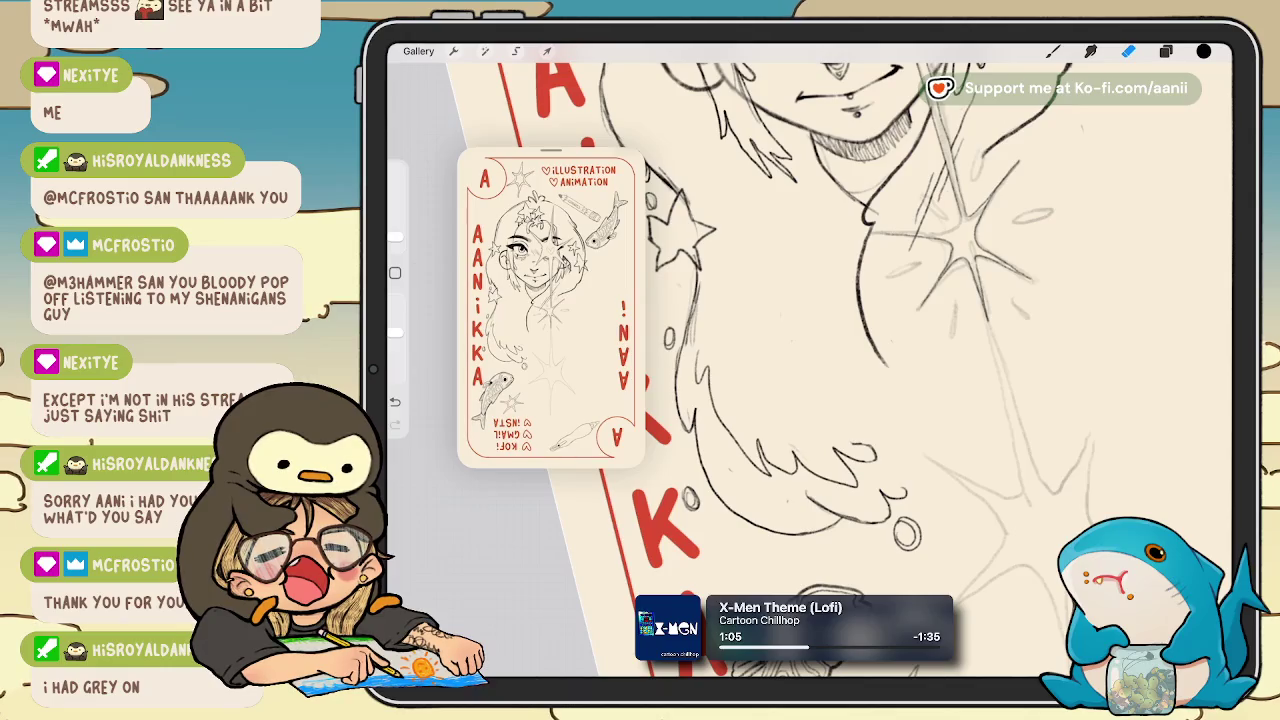
{"action": "left_click", "coordinate": [1166, 51]}
{"action": "scroll", "coordinate": [1127, 380], "scroll_direction": "down", "scroll_amount": 3}
{"action": "scroll", "coordinate": [1127, 380], "scroll_direction": "down", "scroll_amount": 3}
{"action": "scroll", "coordinate": [1127, 380], "scroll_direction": "down", "scroll_amount": 2}
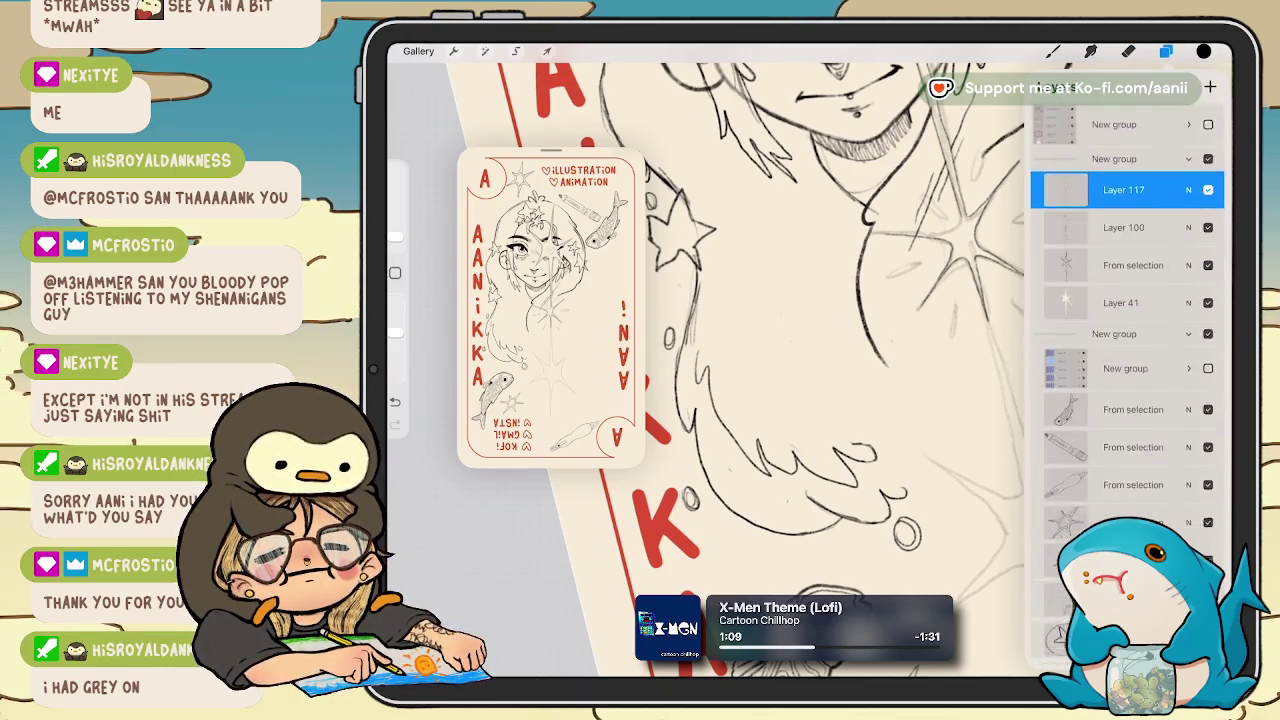
{"action": "scroll", "coordinate": [1127, 380], "scroll_direction": "down", "scroll_amount": 3}
{"action": "scroll", "coordinate": [1127, 380], "scroll_direction": "down", "scroll_amount": 2}
{"action": "scroll", "coordinate": [1127, 380], "scroll_direction": "down", "scroll_amount": 1}
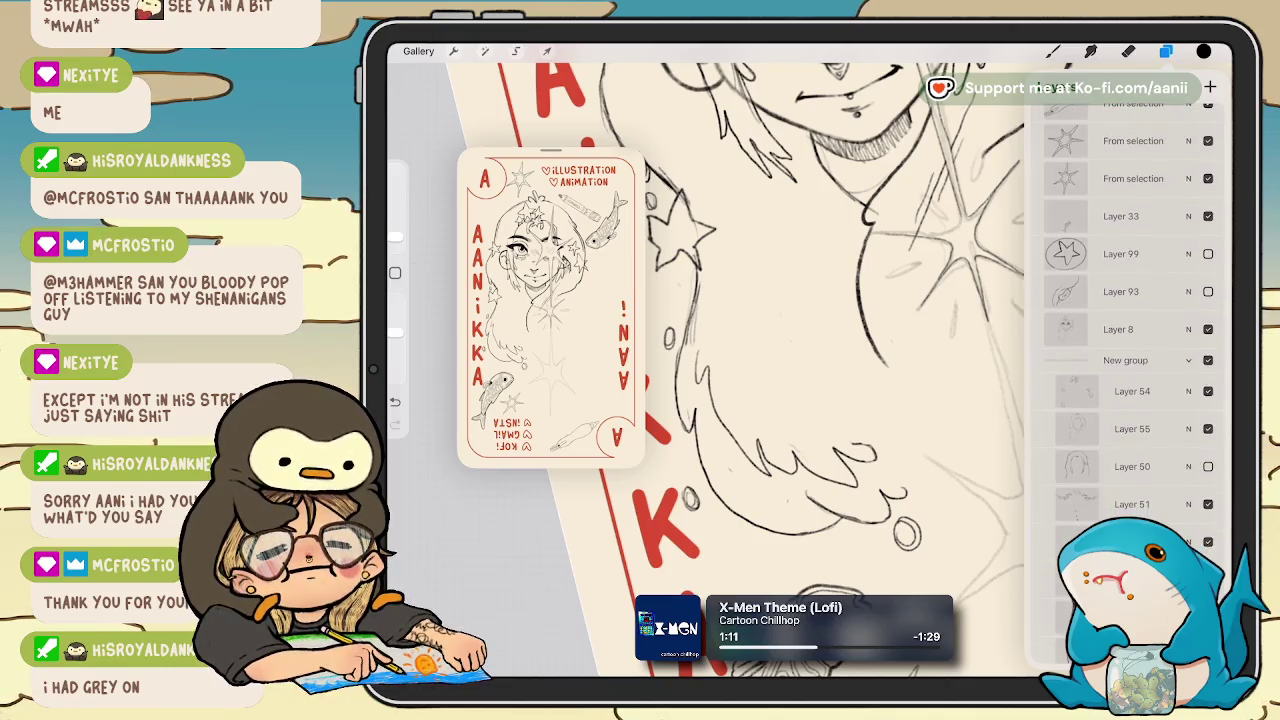
{"action": "left_click", "coordinate": [1189, 359]}
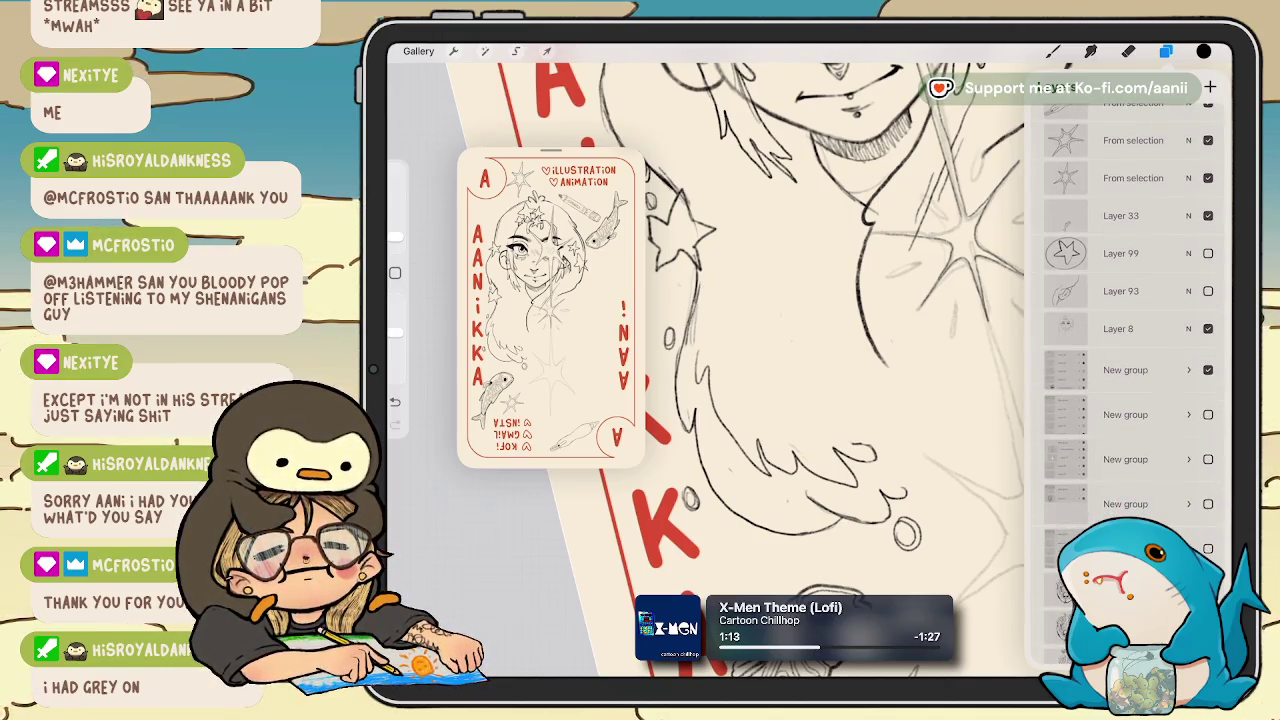
Toggle Layer 8's visibility to compare the sketch, hide a group, and select Layer 8.
{"action": "left_click", "coordinate": [1208, 328]}
{"action": "left_click", "coordinate": [1208, 328]}
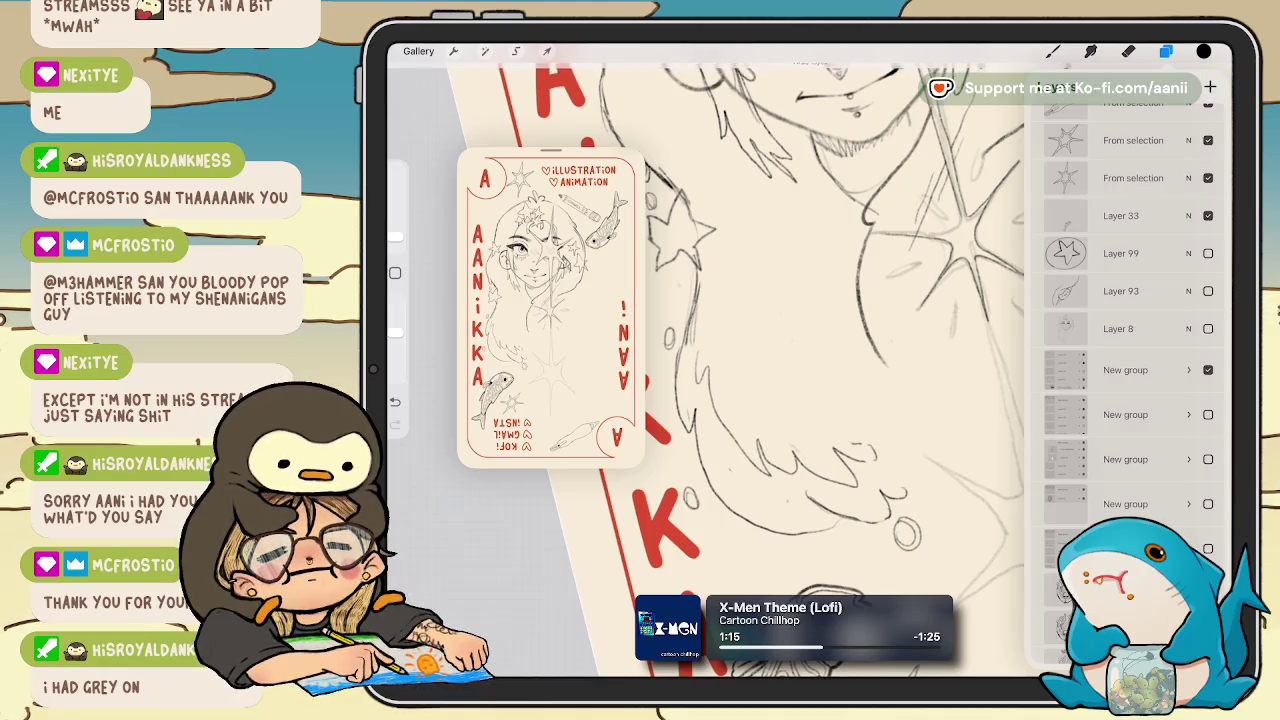
{"action": "left_click", "coordinate": [1208, 328]}
{"action": "left_click", "coordinate": [1208, 370]}
{"action": "left_click", "coordinate": [1120, 328]}
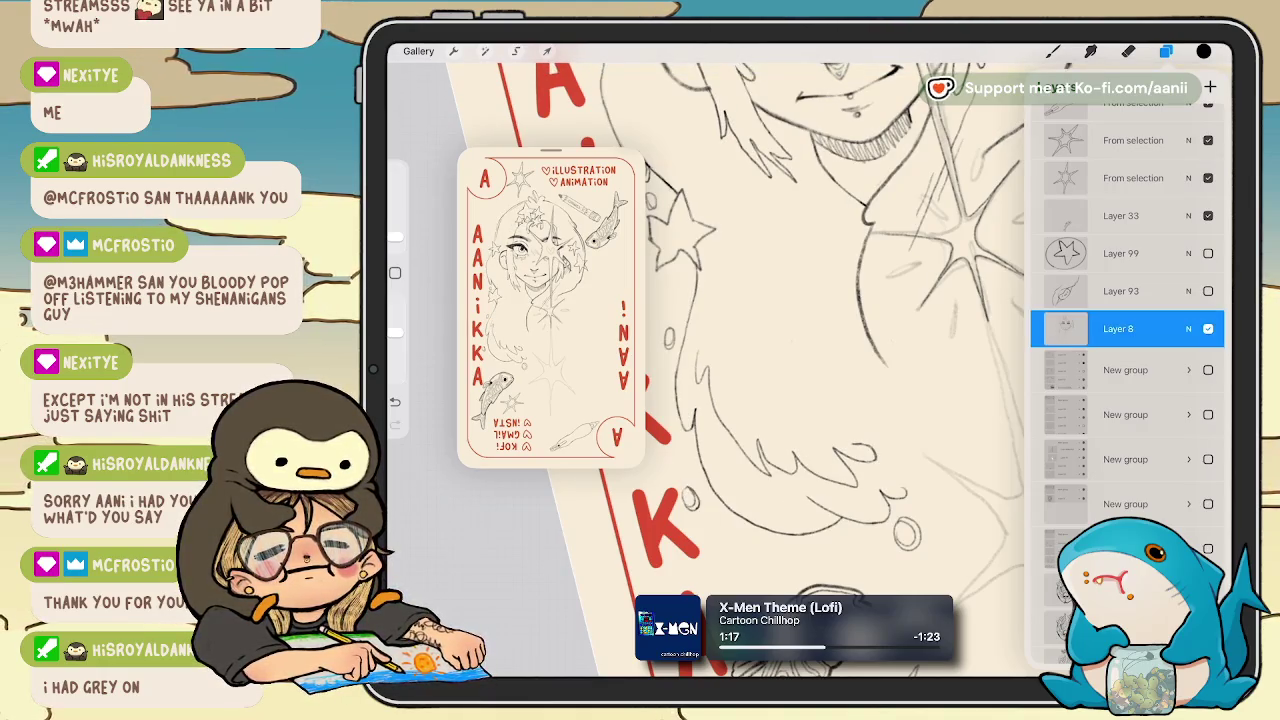
{"action": "left_click", "coordinate": [1208, 328]}
{"action": "left_click", "coordinate": [1208, 328]}
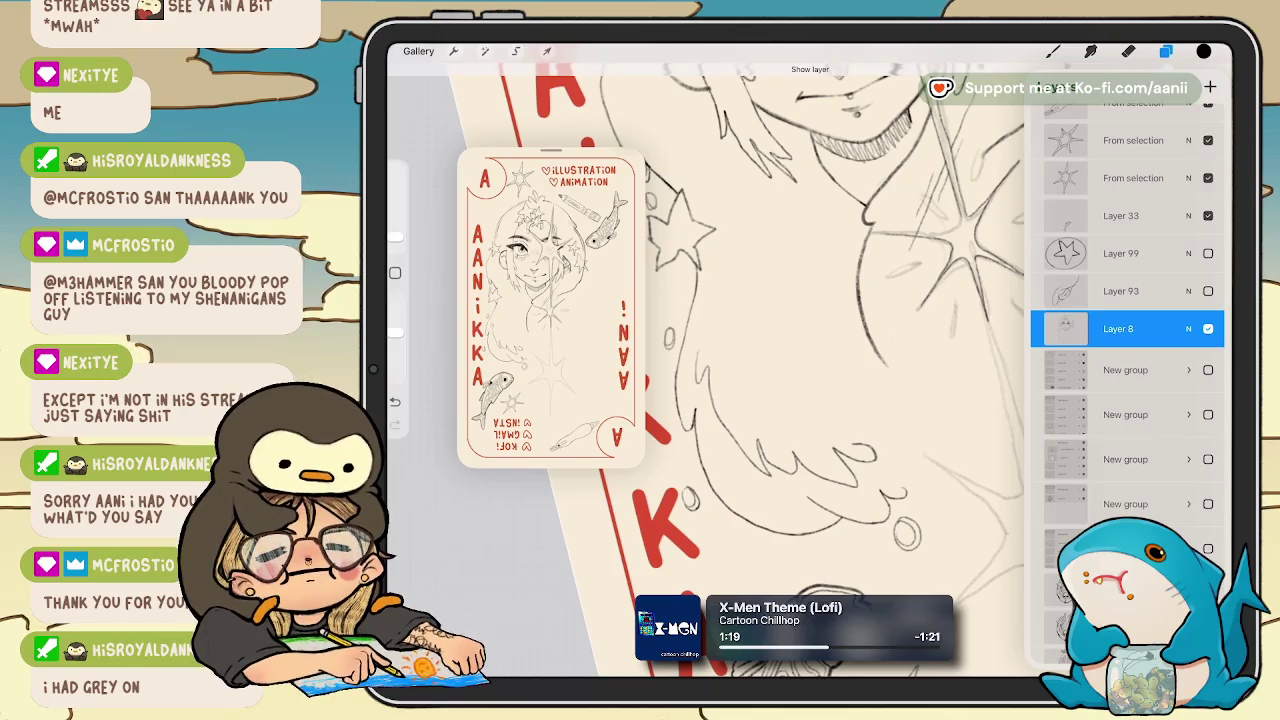
Scroll up the layer list and select Layer 117.
{"action": "scroll", "coordinate": [1127, 380], "scroll_direction": "up", "scroll_amount": 10}
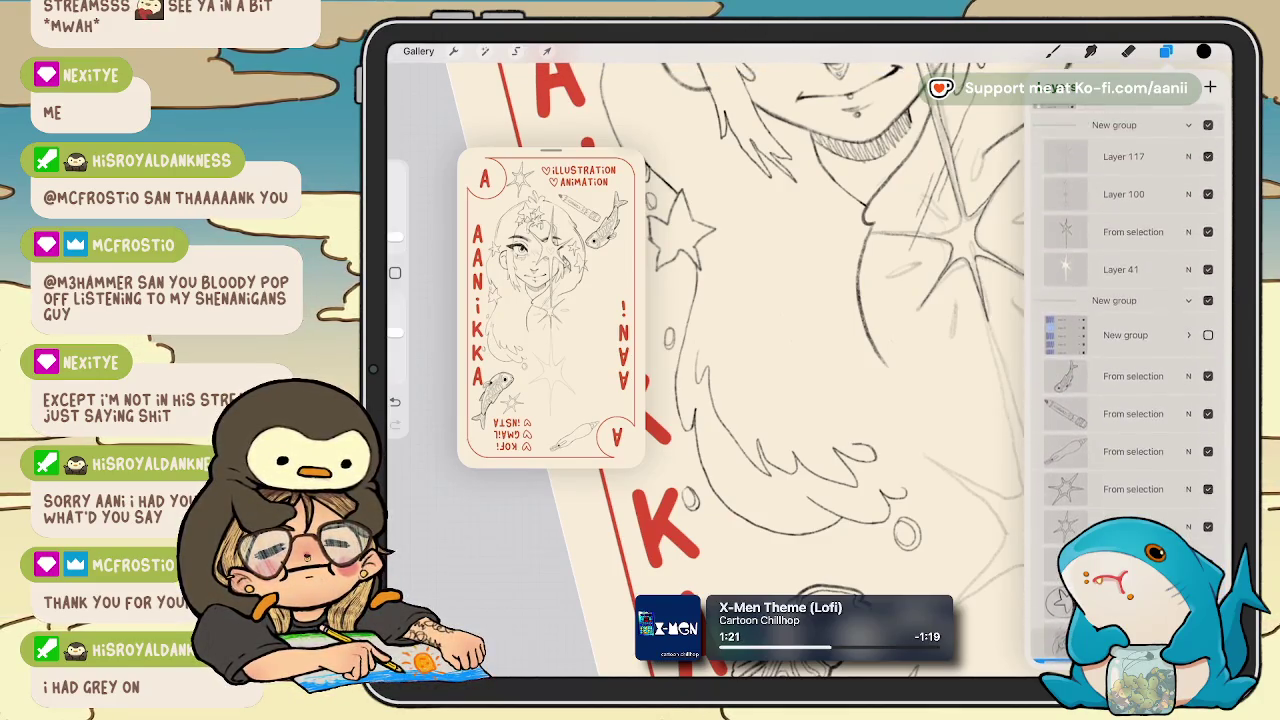
{"action": "scroll", "coordinate": [1127, 380], "scroll_direction": "up", "scroll_amount": 3}
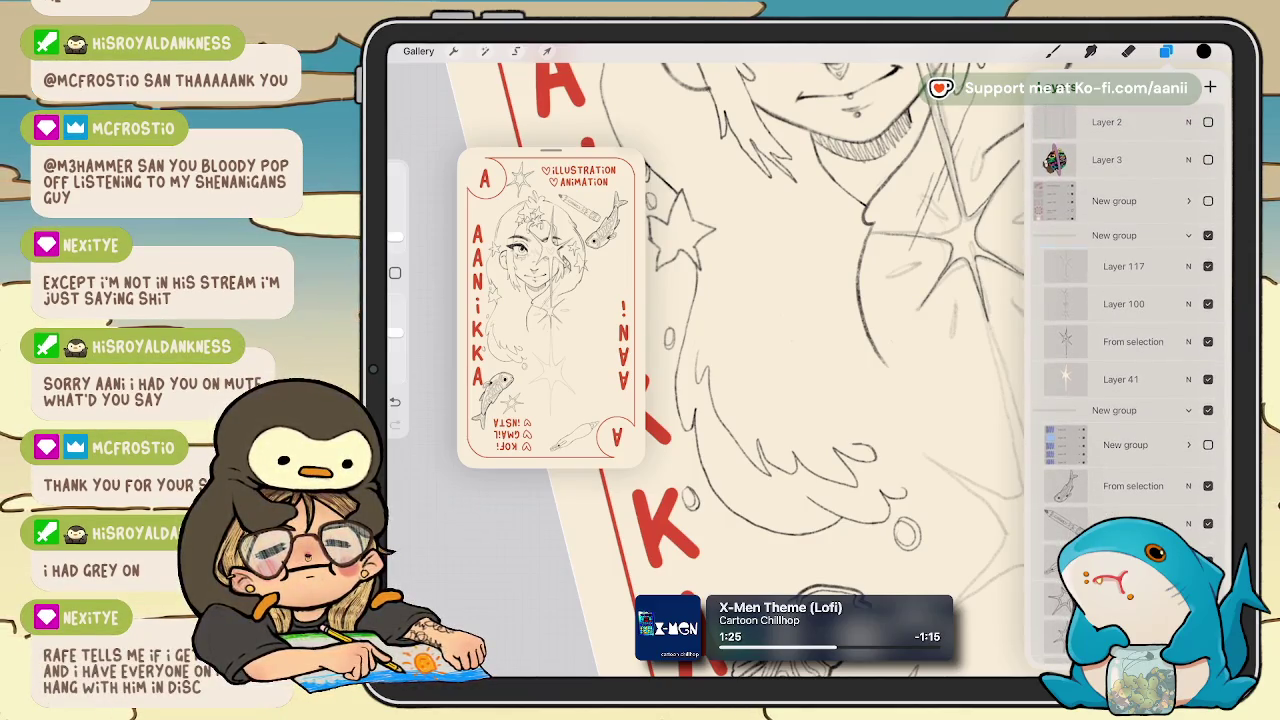
{"action": "left_click", "coordinate": [1124, 266]}
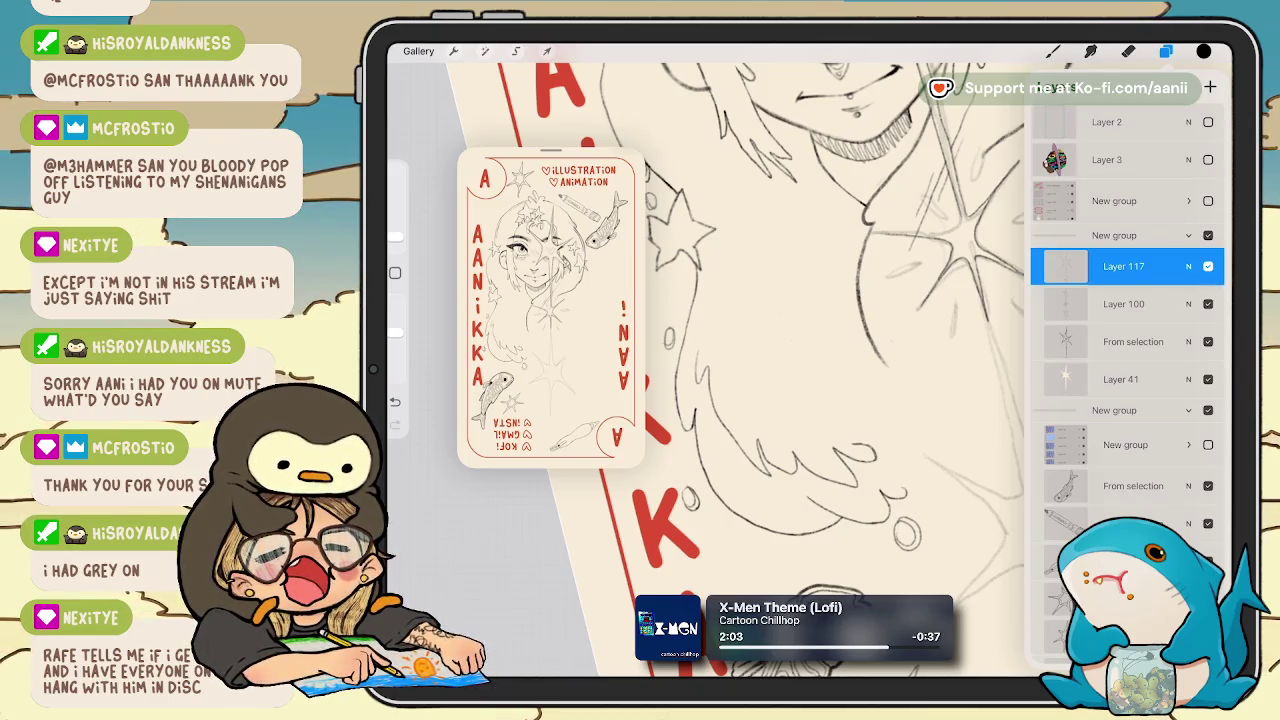
Undo a trial erase on the sketch and switch back to the brush.
{"action": "left_click", "coordinate": [1166, 51]}
{"action": "left_click_drag", "start_coordinate": [800, 350], "coordinate": [750, 400]}
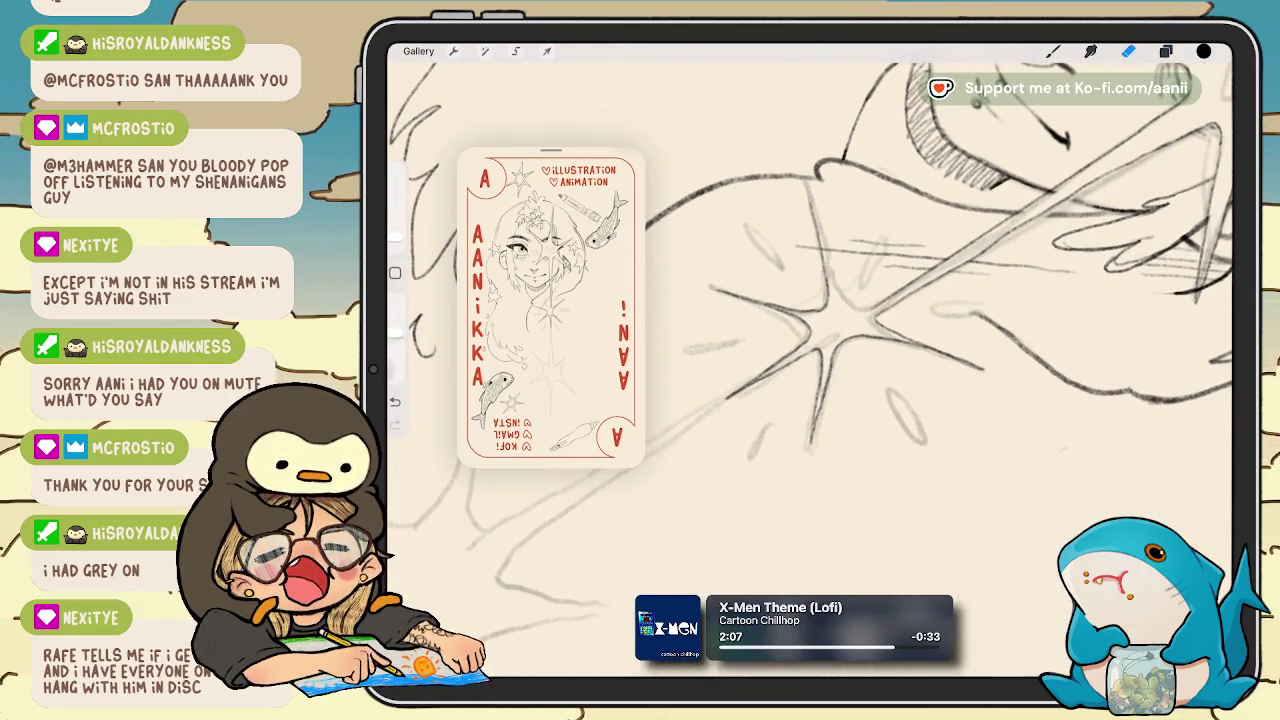
{"action": "key", "text": "ctrl+z"}
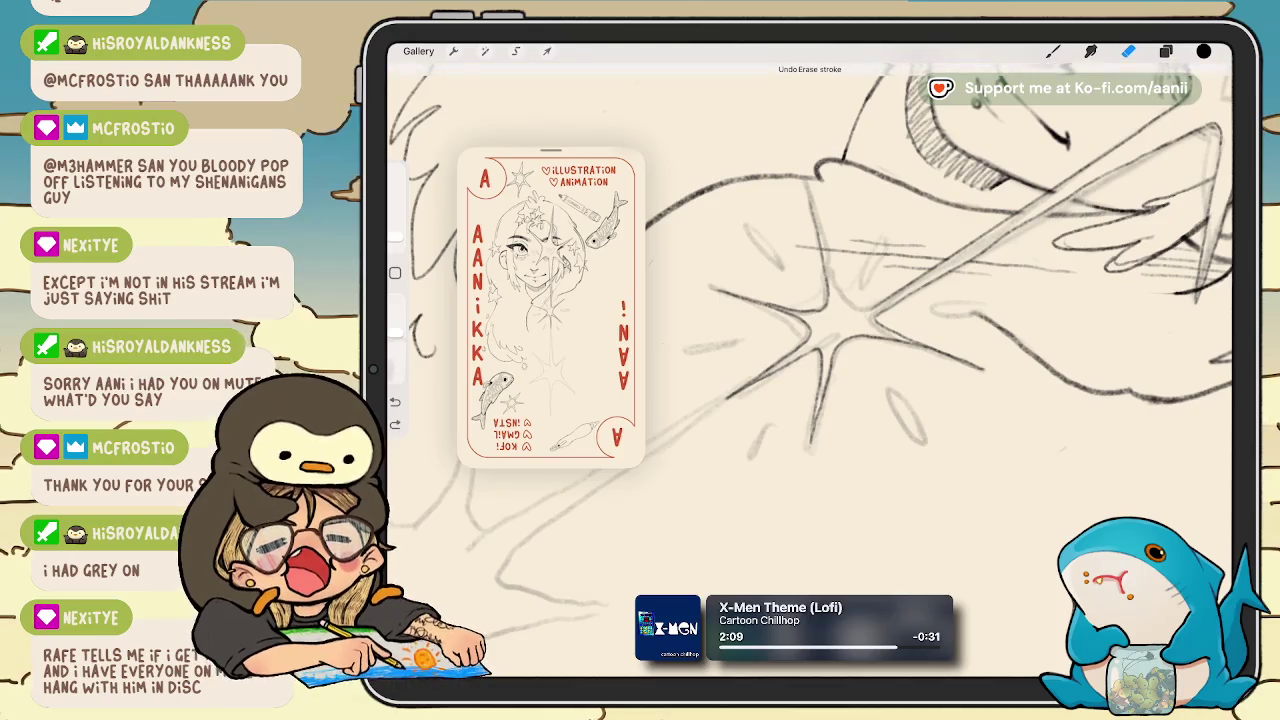
{"action": "key", "text": "b"}
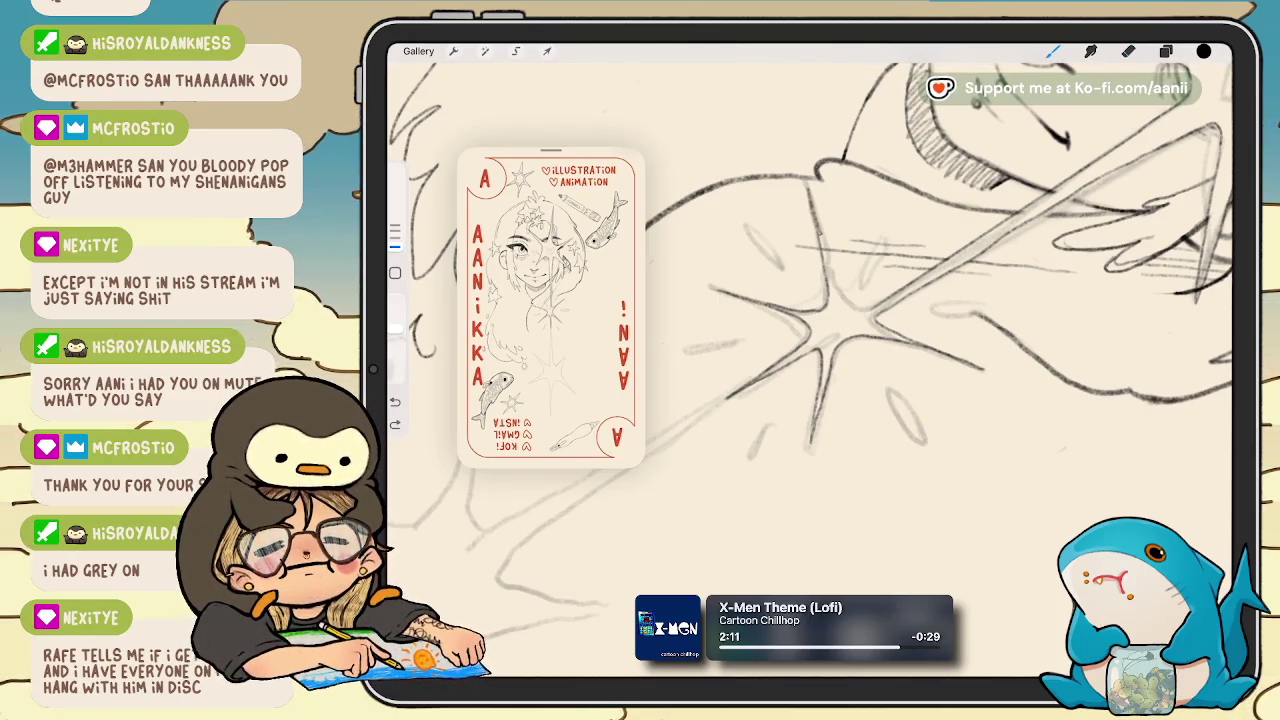
{"action": "mouse_move", "coordinate": [800, 350]}
{"action": "left_mouse_down"}
{"action": "mouse_move", "coordinate": [820, 300]}
{"action": "mouse_move", "coordinate": [860, 320]}
{"action": "left_mouse_up"}
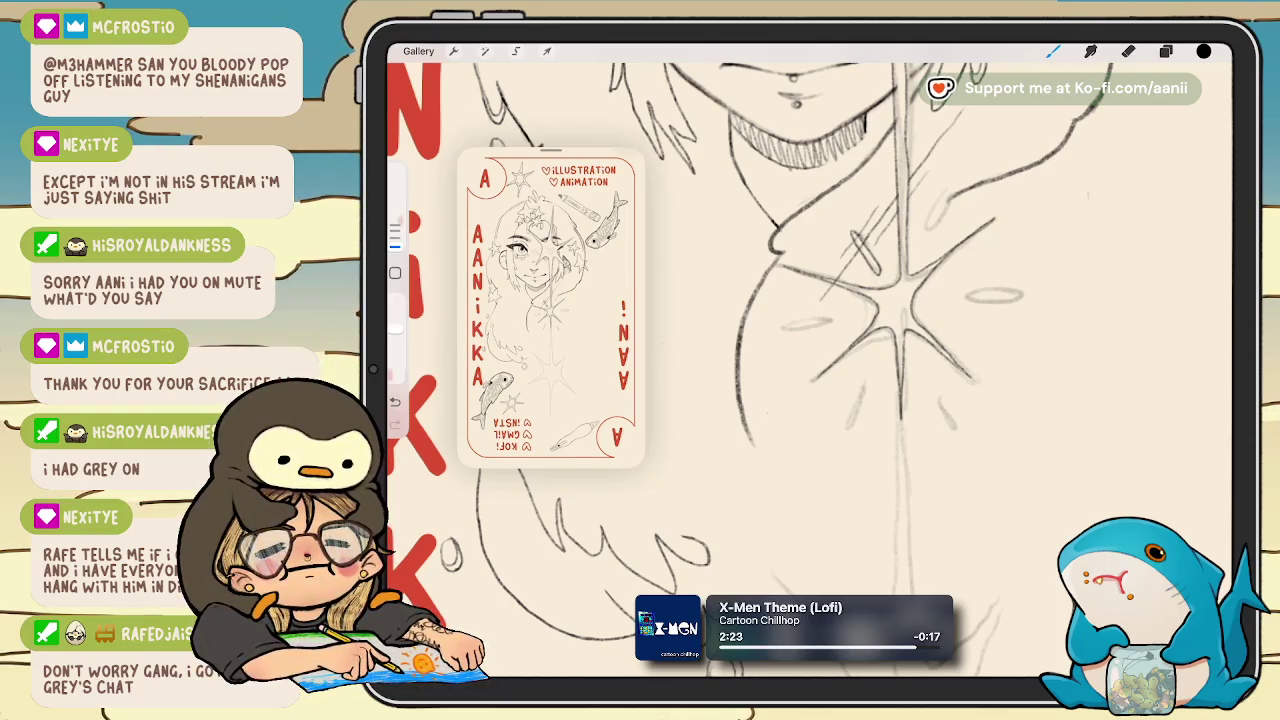
{"action": "scroll", "coordinate": [840, 360], "scroll_direction": "up", "scroll_amount": 1}
{"action": "scroll", "coordinate": [840, 360], "scroll_direction": "up", "scroll_amount": 2}
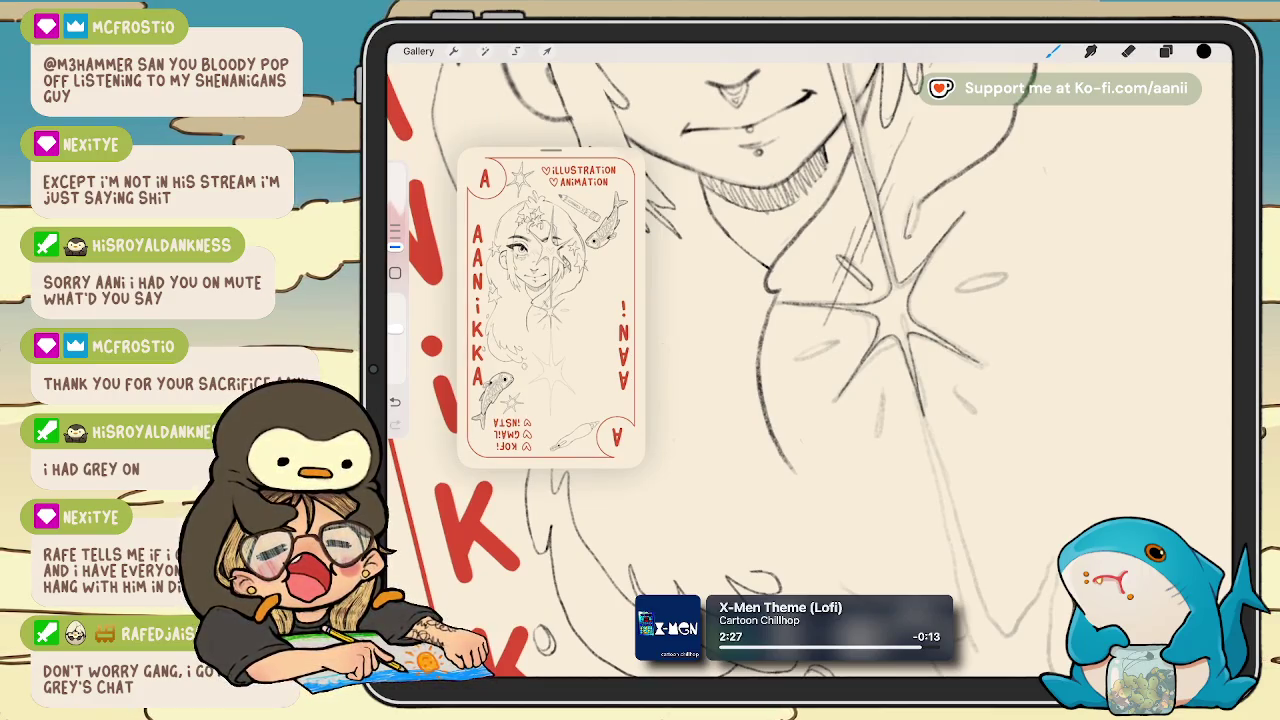
{"action": "scroll", "coordinate": [810, 370], "scroll_direction": "up", "scroll_amount": 3}
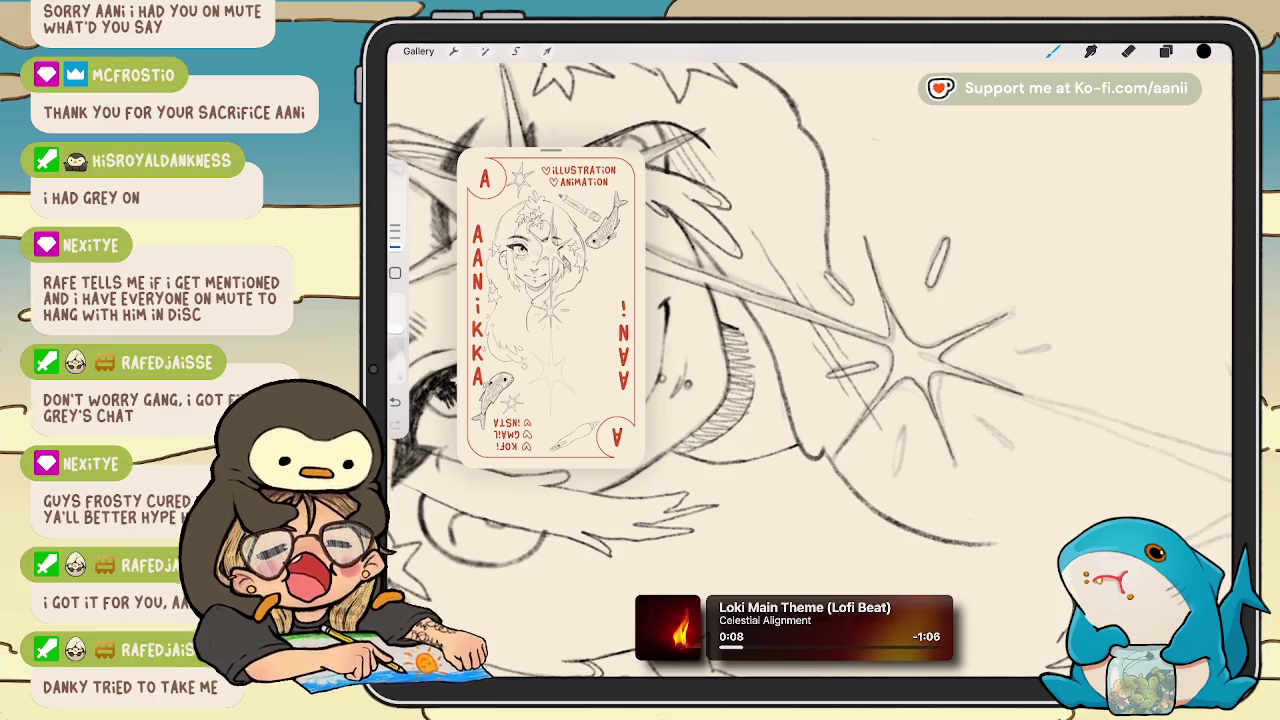
Draw two short pencil rays beside the chest star, then zoom out to view the card.
{"action": "scroll", "coordinate": [810, 360], "scroll_direction": "down", "scroll_amount": 3}
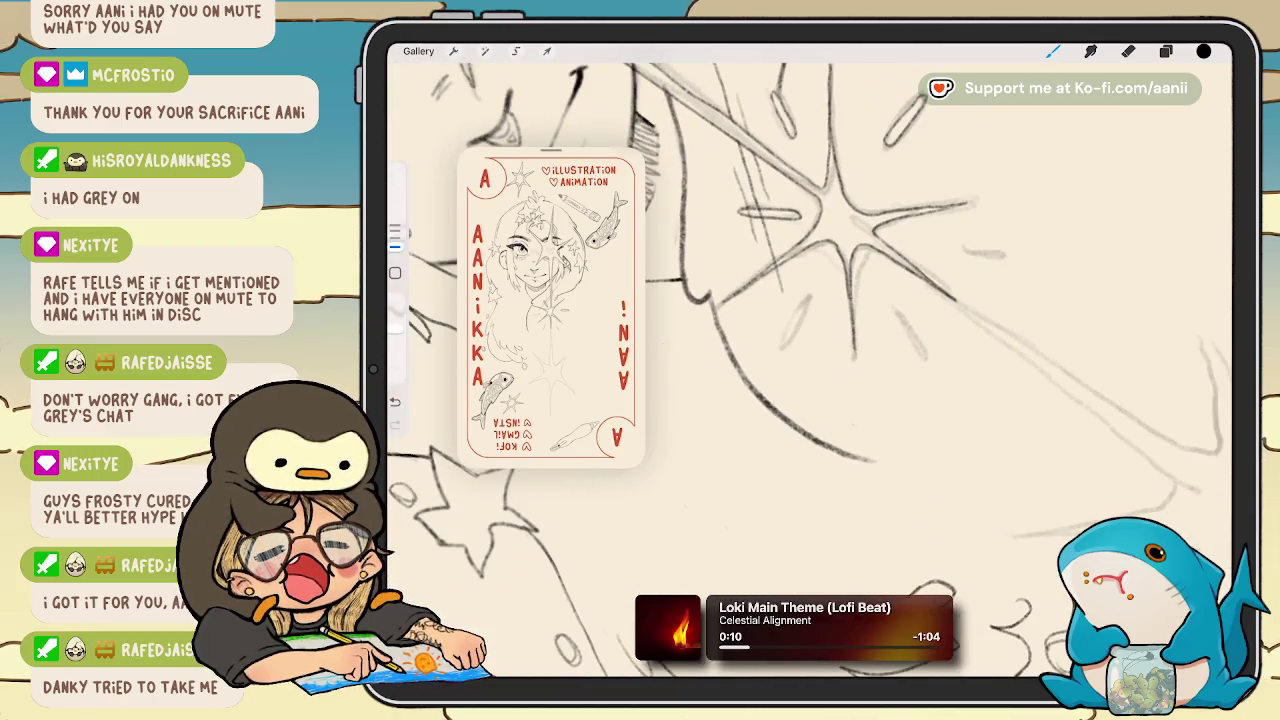
{"action": "scroll", "coordinate": [810, 360], "scroll_direction": "right", "scroll_amount": 1}
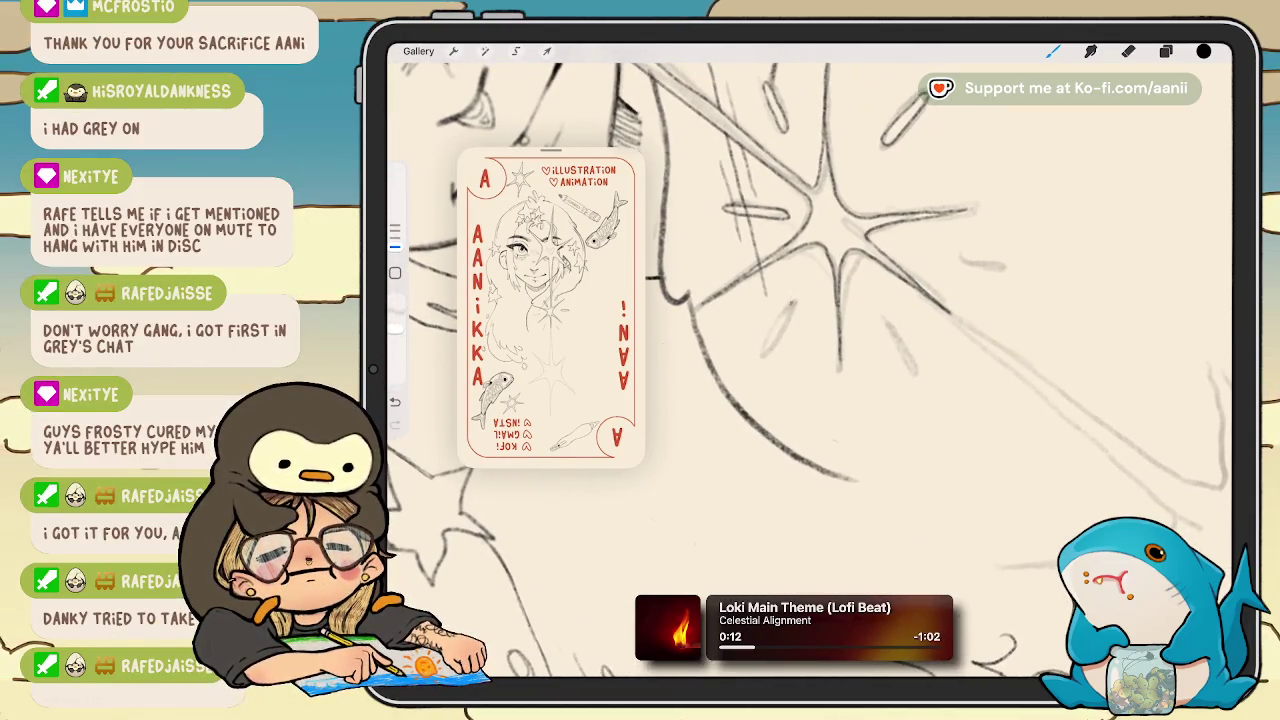
{"action": "left_click_drag", "start_coordinate": [784, 326], "coordinate": [764, 352]}
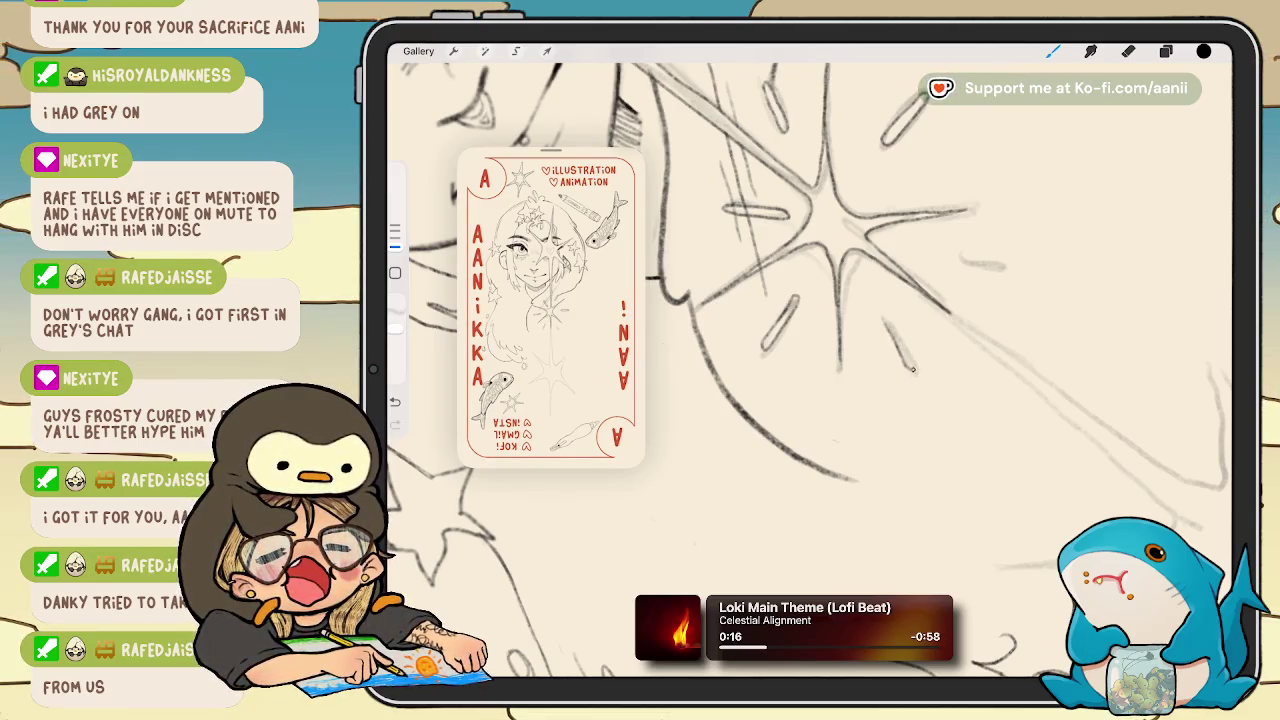
{"action": "scroll", "coordinate": [810, 360], "scroll_direction": "down", "scroll_amount": 3}
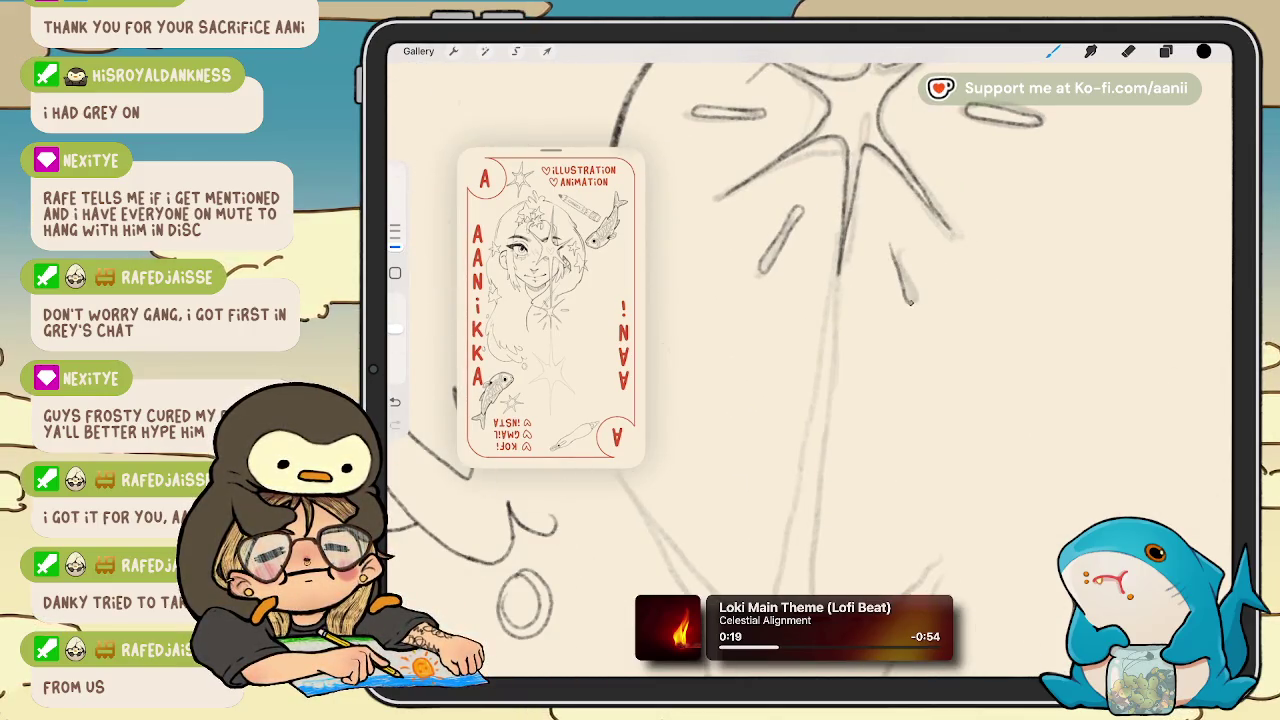
{"action": "left_click_drag", "start_coordinate": [892, 240], "coordinate": [910, 300]}
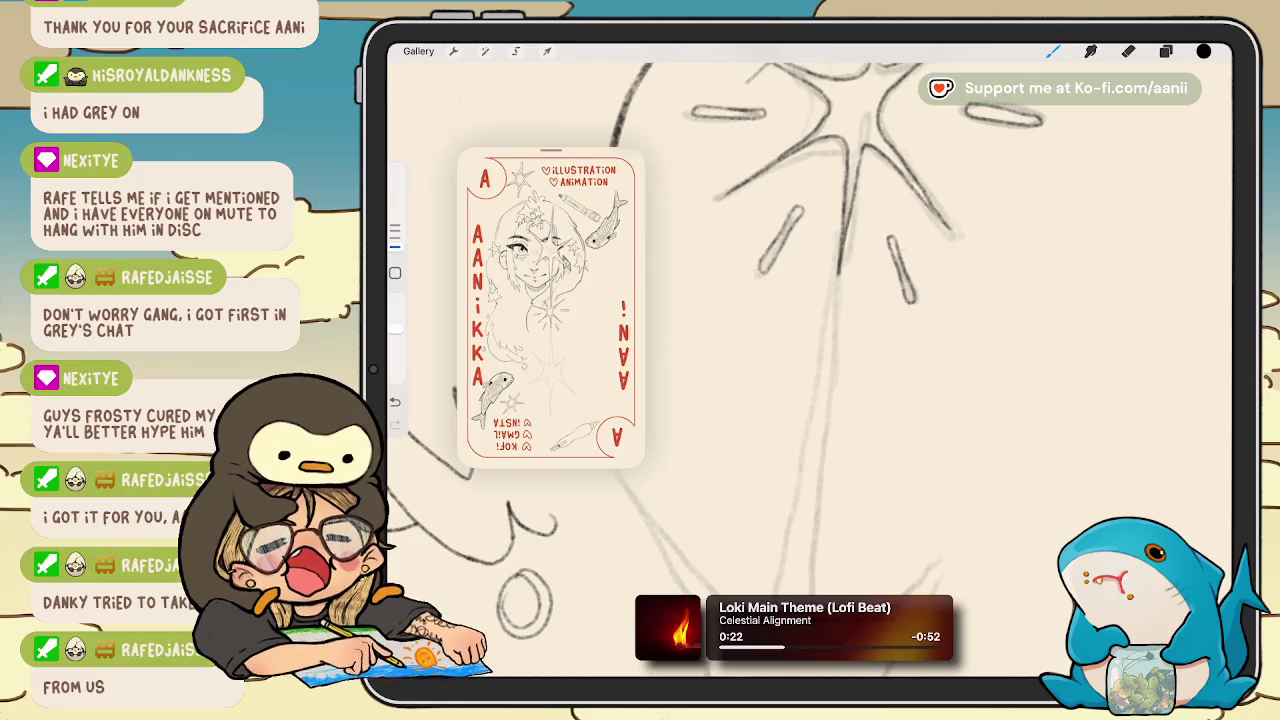
{"action": "scroll", "coordinate": [810, 360], "scroll_direction": "down", "scroll_amount": 3}
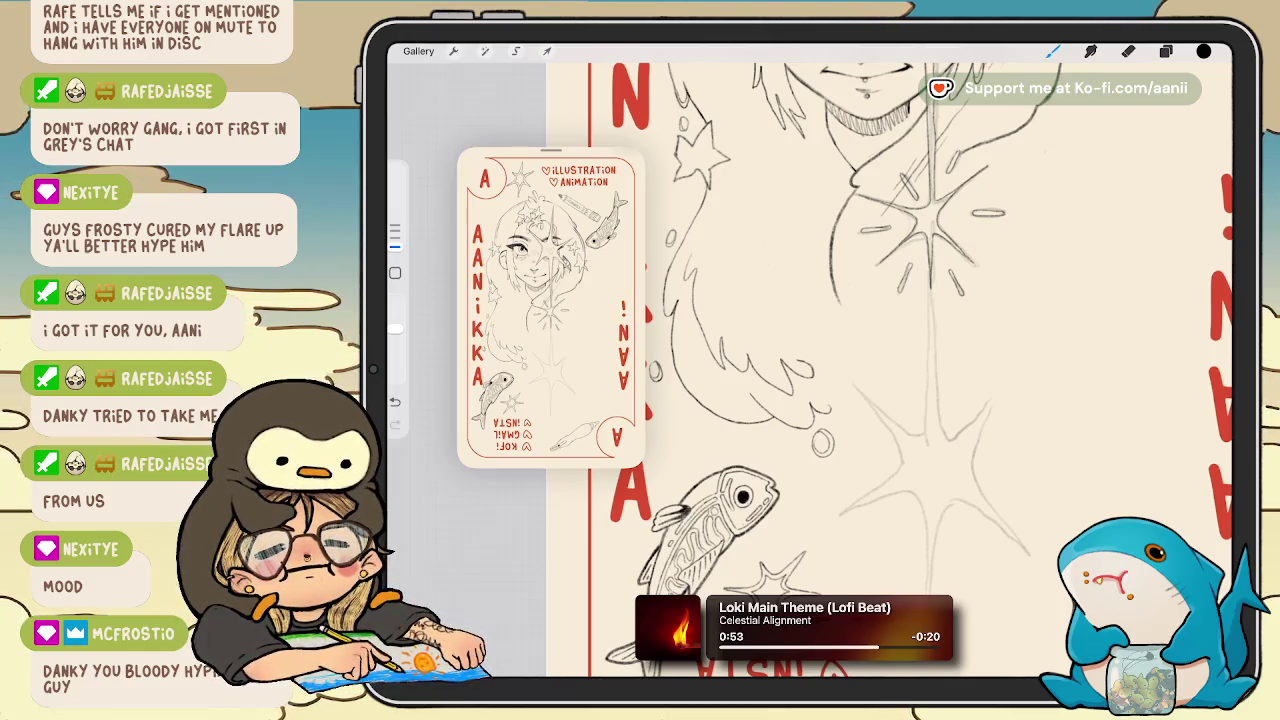
{"action": "scroll", "coordinate": [810, 370], "scroll_direction": "down", "scroll_amount": 3}
{"action": "scroll", "coordinate": [930, 340], "scroll_direction": "down", "scroll_amount": 2}
{"action": "scroll", "coordinate": [930, 300], "scroll_direction": "down", "scroll_amount": 2}
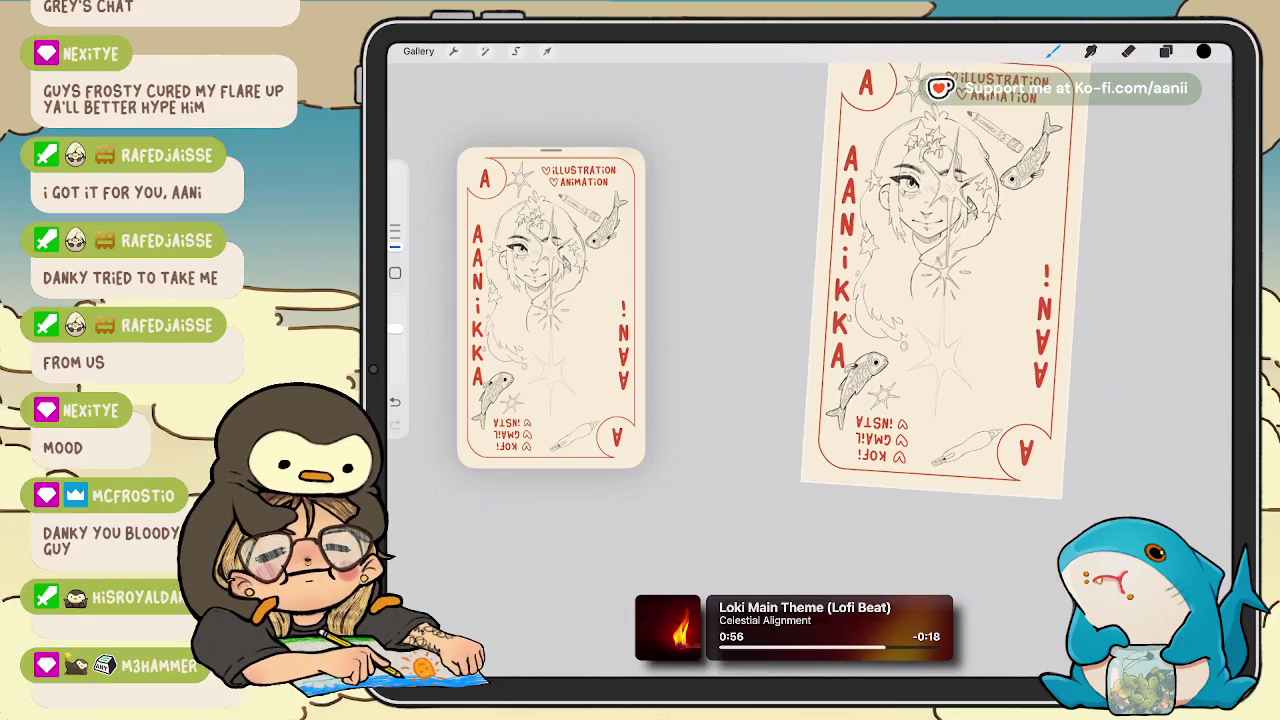
{"action": "scroll", "coordinate": [930, 300], "scroll_direction": "up", "scroll_amount": 3}
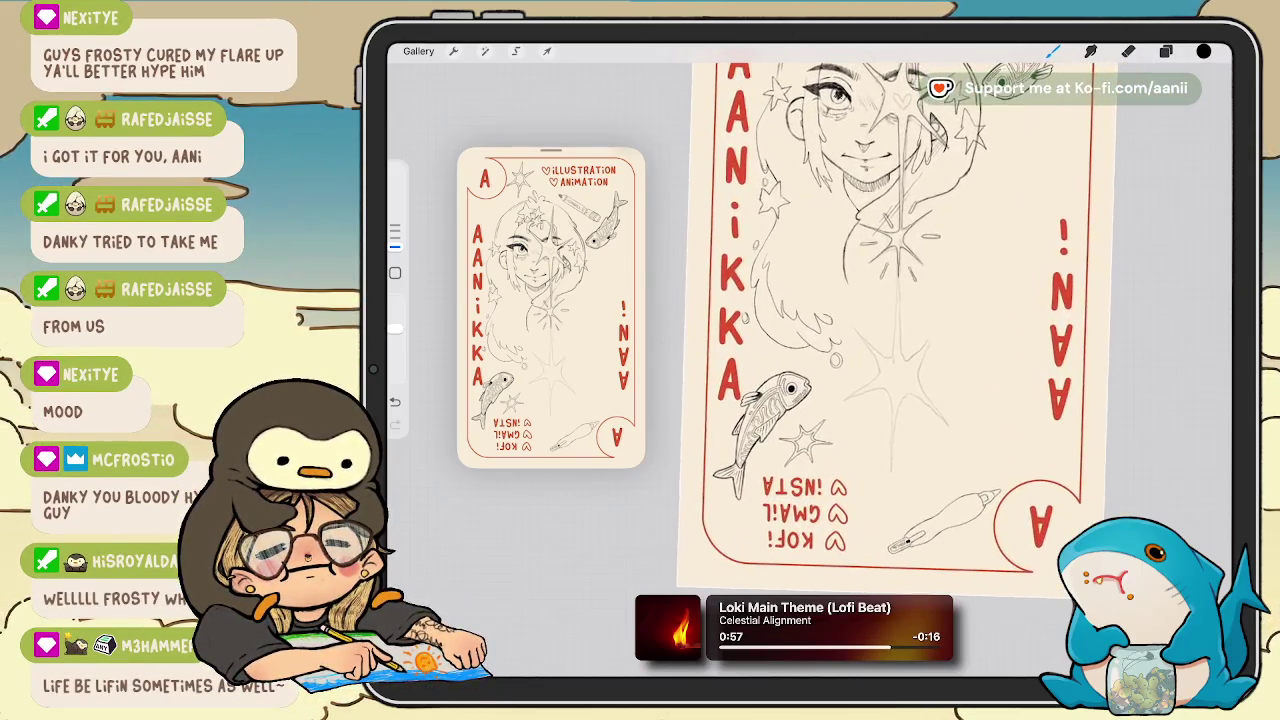
{"action": "scroll", "coordinate": [930, 300], "scroll_direction": "down", "scroll_amount": 1}
{"action": "scroll", "coordinate": [930, 300], "scroll_direction": "up", "scroll_amount": 3}
Undo the last pencil stroke and toggle Layer 8's visibility to compare the sketch.
{"action": "scroll", "coordinate": [930, 300], "scroll_direction": "up", "scroll_amount": 1}
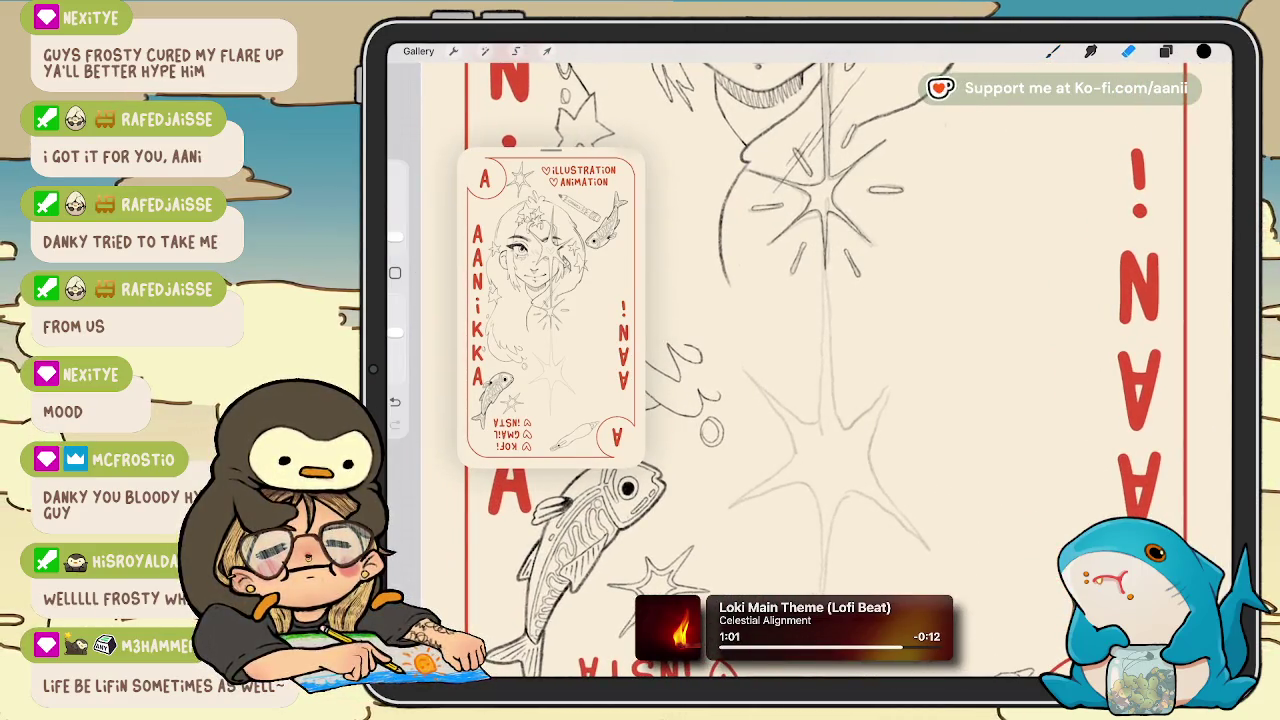
{"action": "left_click", "coordinate": [1166, 51]}
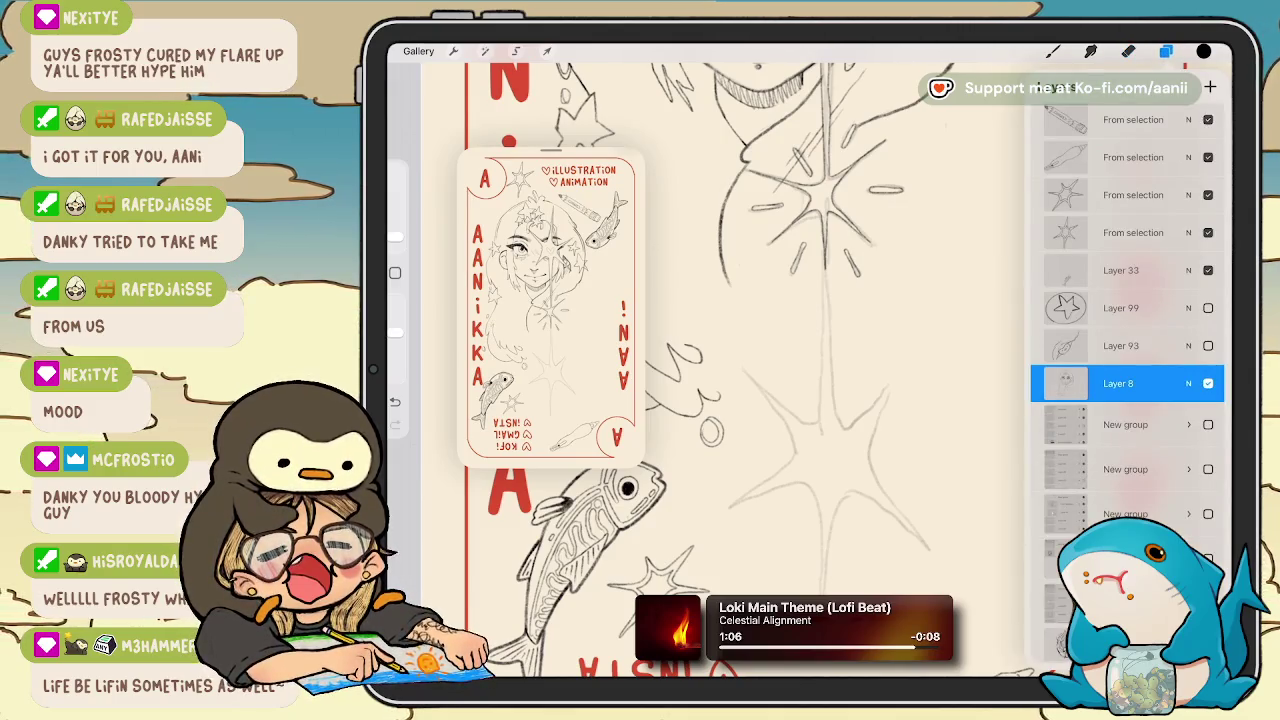
{"action": "key", "text": "ctrl+z"}
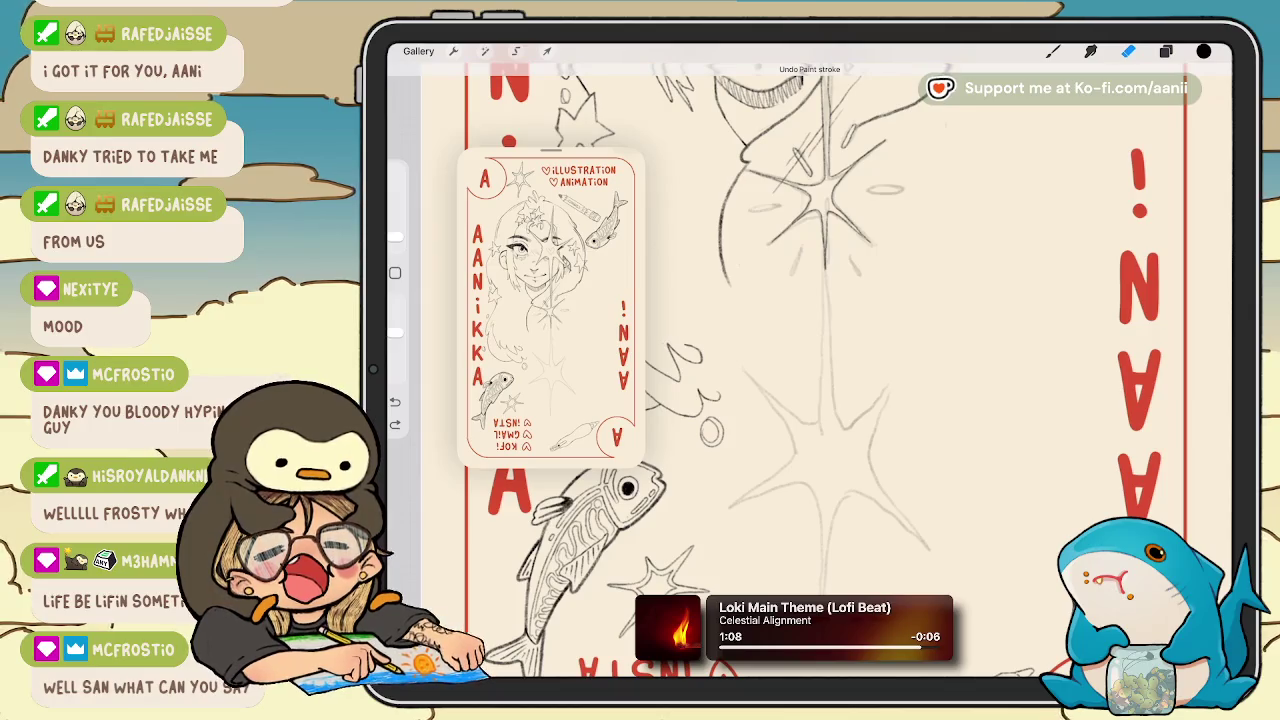
{"action": "left_click", "coordinate": [1166, 51]}
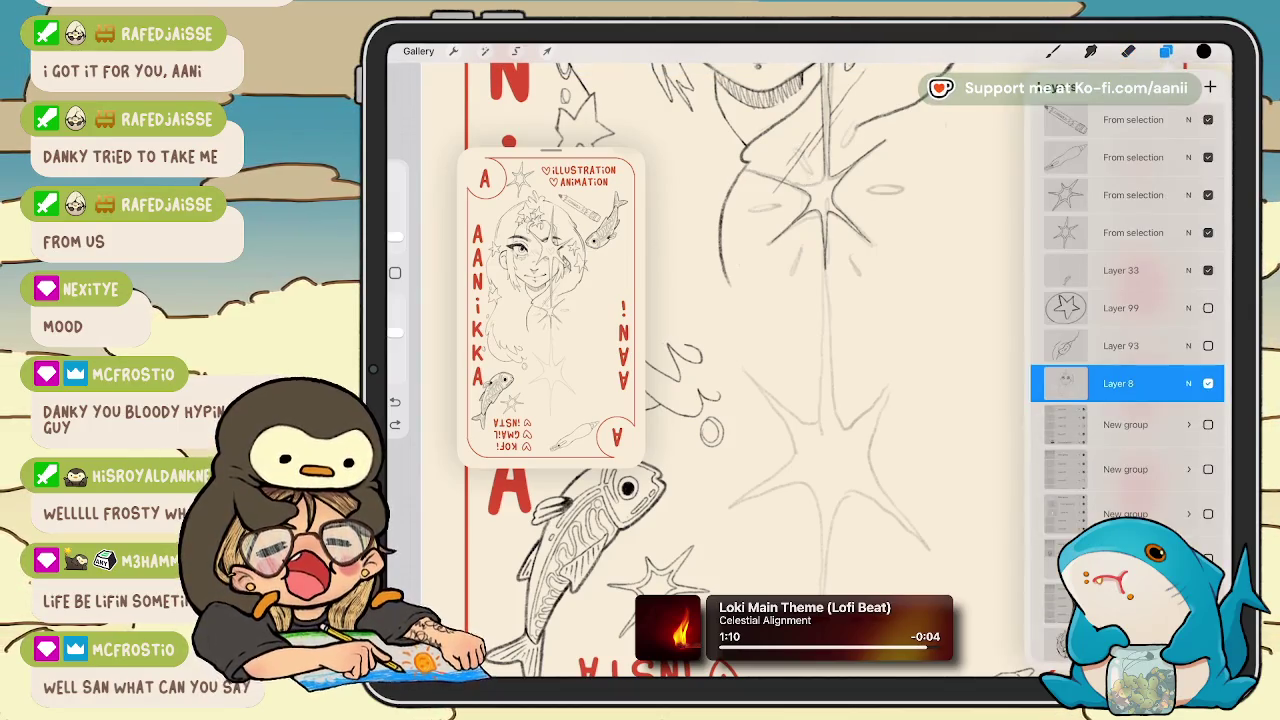
{"action": "left_click", "coordinate": [1166, 51]}
{"action": "left_click", "coordinate": [1166, 51]}
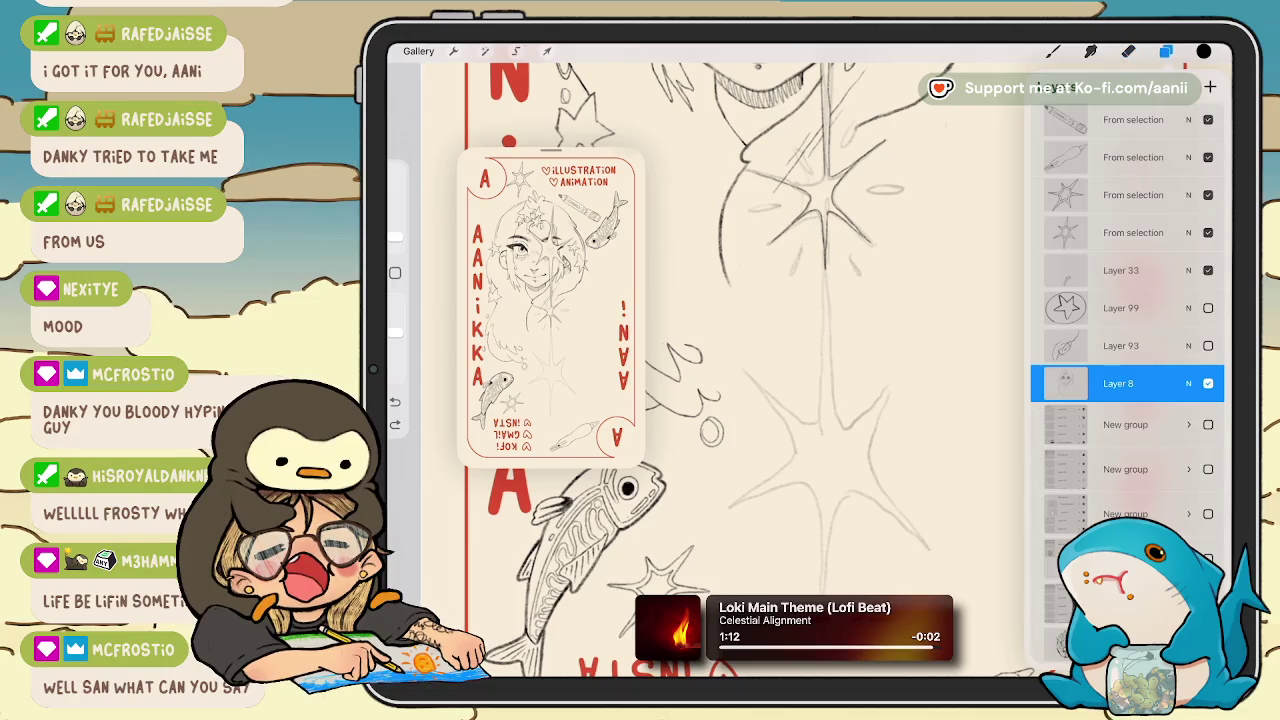
{"action": "left_click", "coordinate": [1208, 383]}
{"action": "left_click", "coordinate": [1208, 383]}
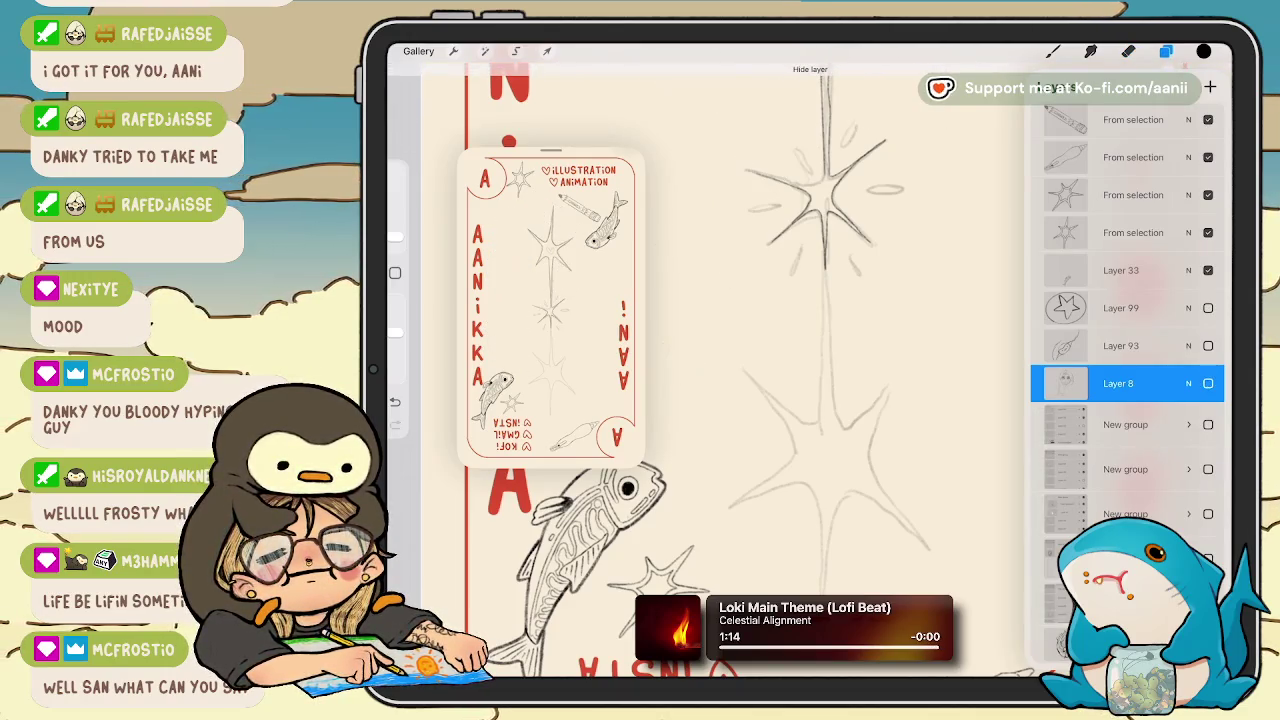
{"action": "left_click", "coordinate": [1128, 51]}
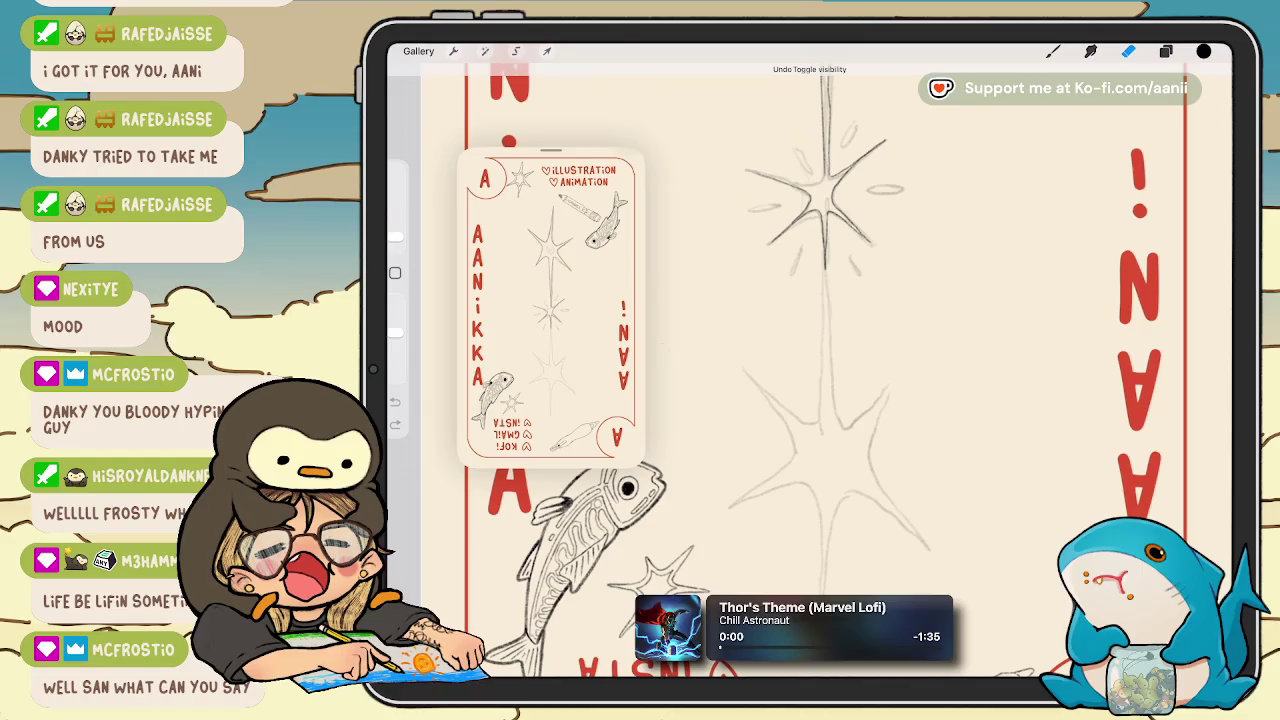
{"action": "key", "text": "ctrl+z"}
{"action": "key", "text": "ctrl+z"}
{"action": "key", "text": "ctrl+z"}
{"action": "key", "text": "ctrl+z"}
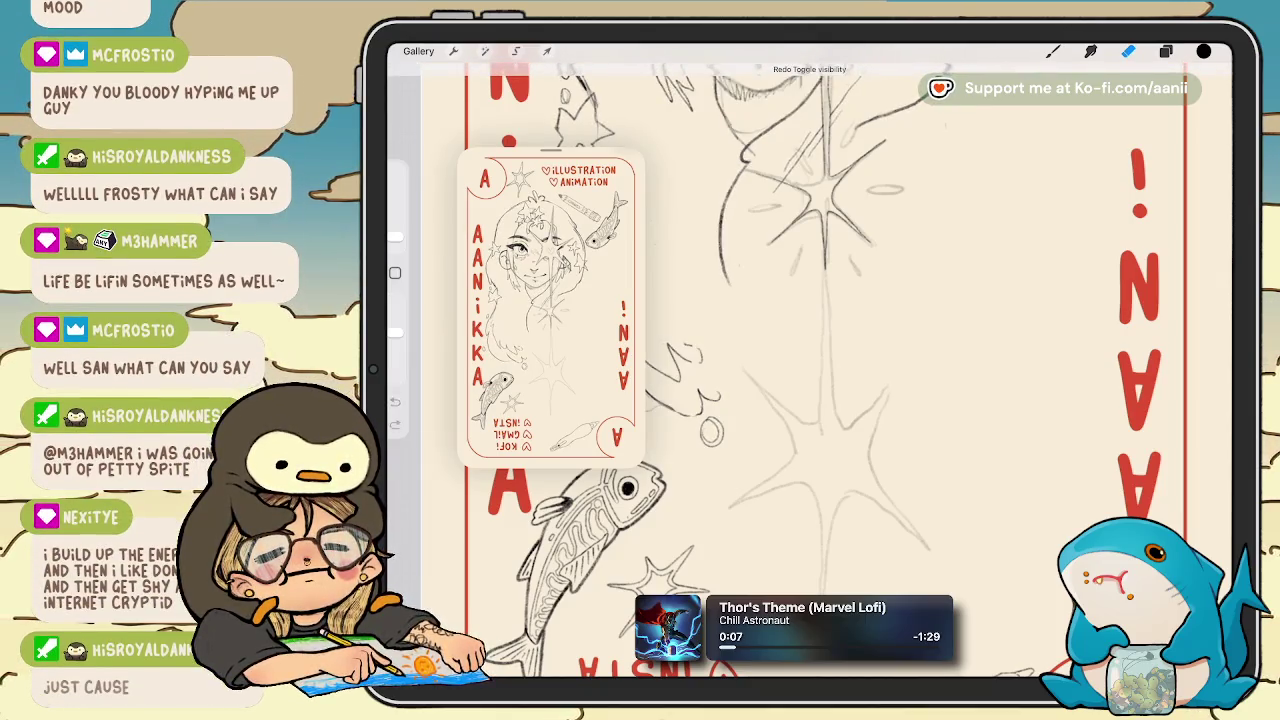
{"action": "key", "text": "ctrl+shift+z"}
{"action": "key", "text": "ctrl+shift+z"}
{"action": "key", "text": "ctrl+shift+z"}
{"action": "key", "text": "ctrl+shift+z"}
{"action": "key", "text": "ctrl+shift+z"}
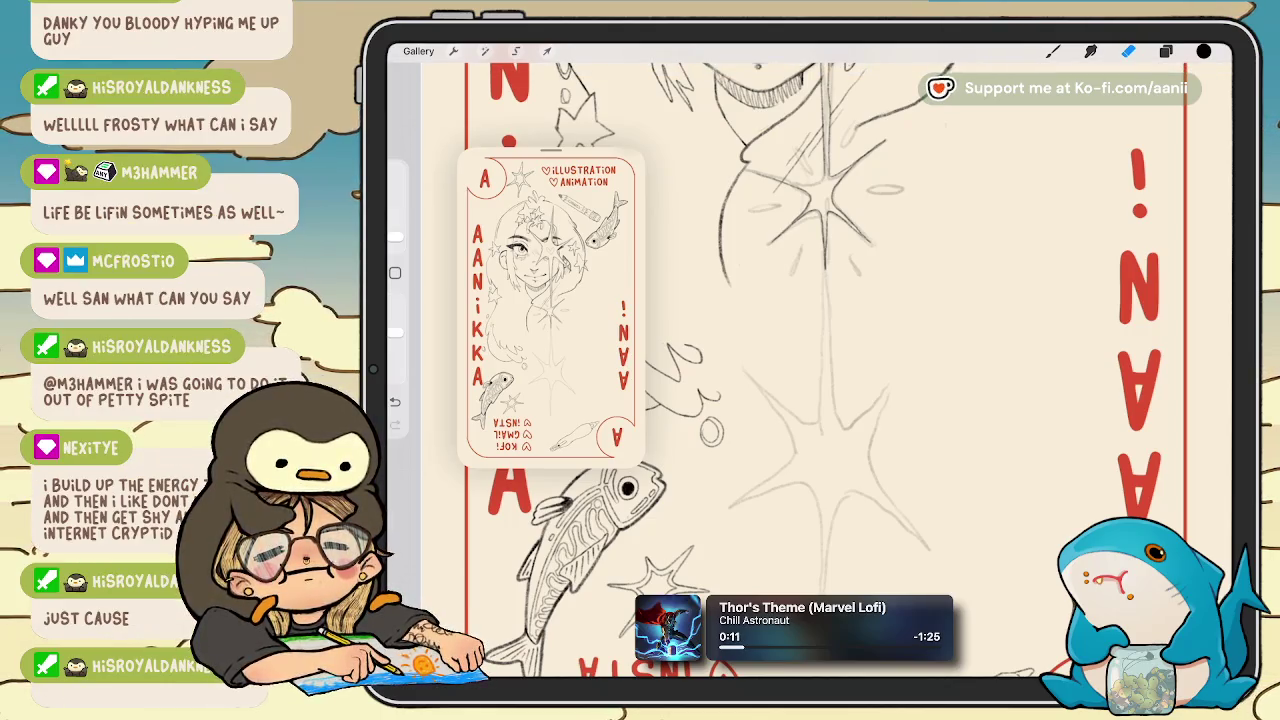
Preview the star sketch layer on its own and select Layer 117.
{"action": "key", "text": "l"}
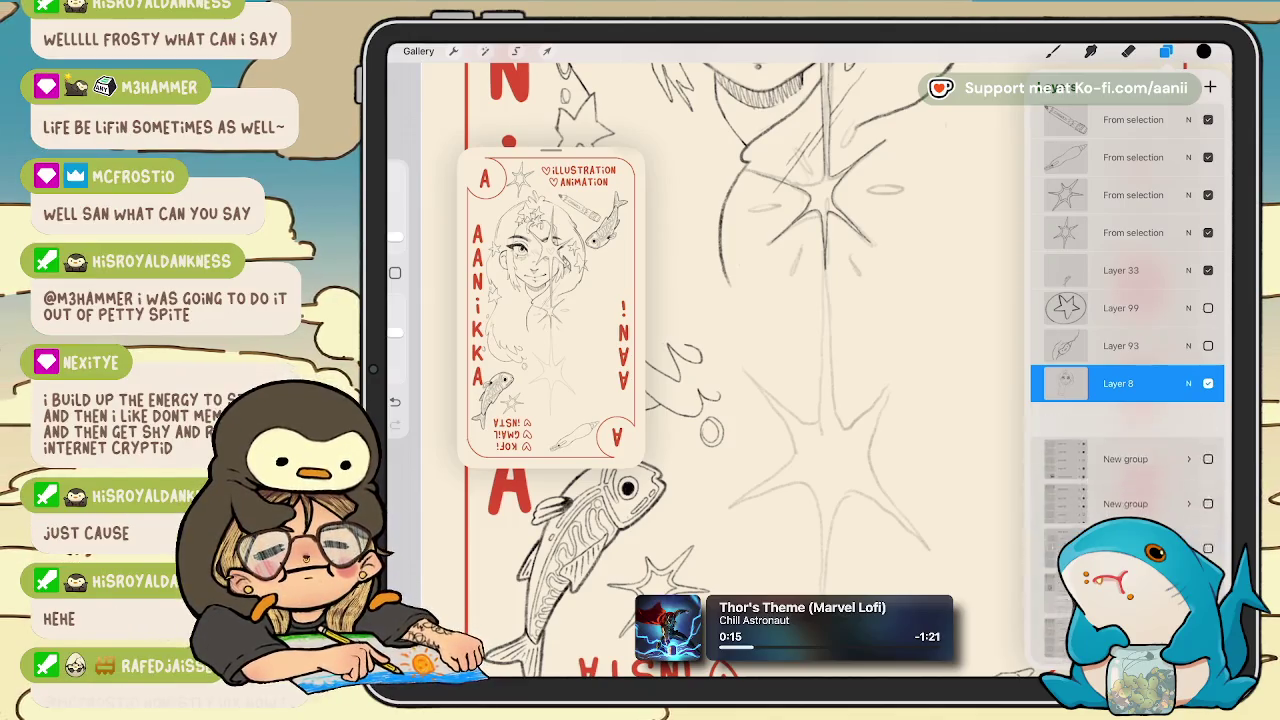
{"action": "left_click", "coordinate": [1208, 383]}
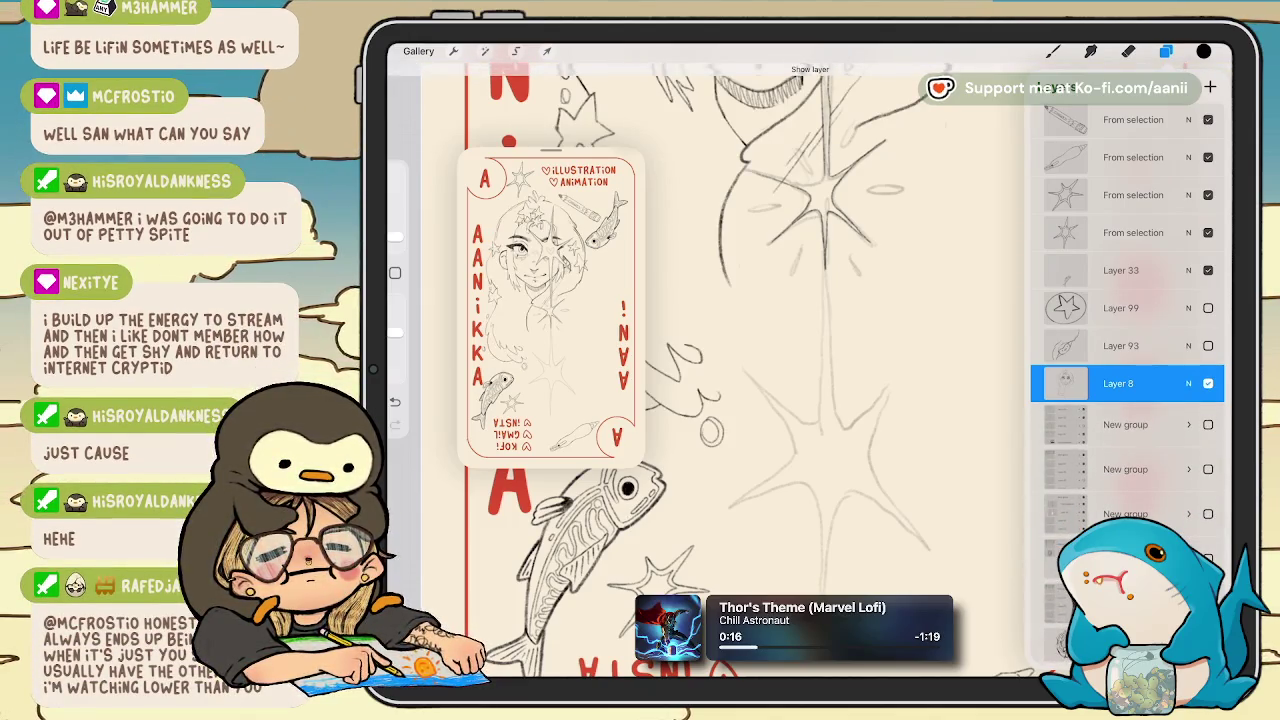
{"action": "scroll", "coordinate": [1127, 300], "scroll_direction": "up", "scroll_amount": 5}
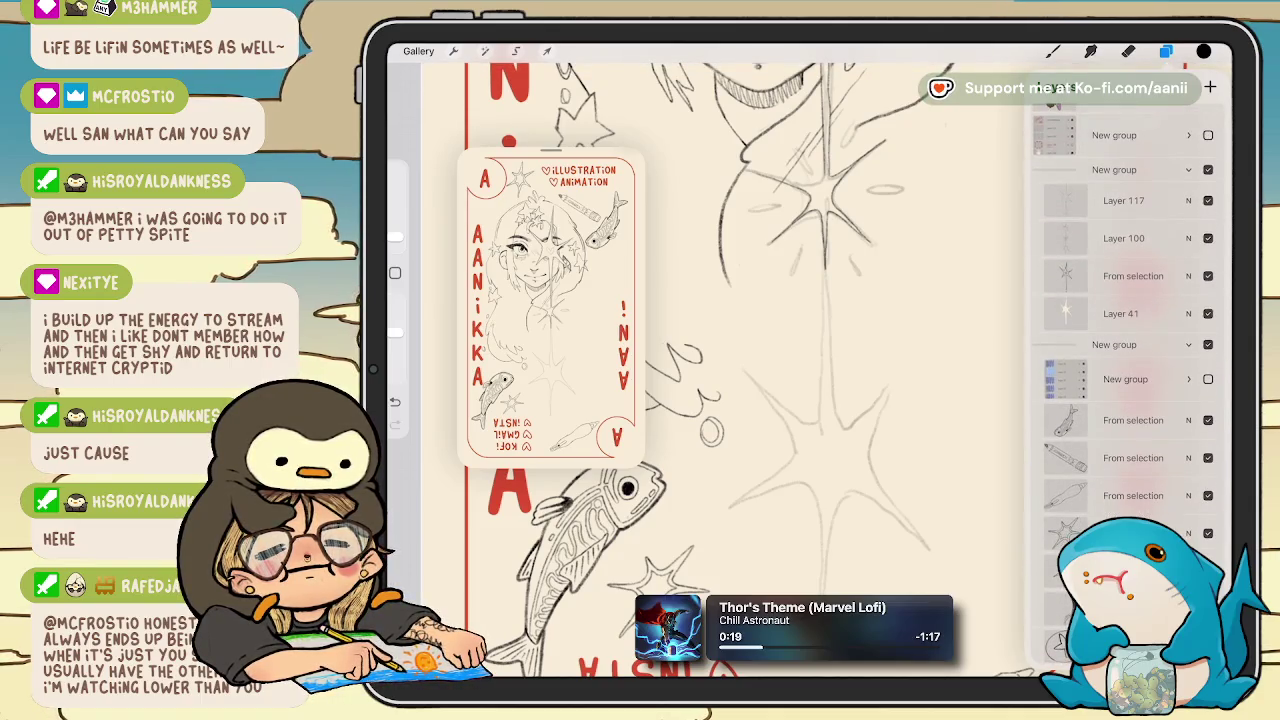
{"action": "left_click", "coordinate": [1125, 200]}
Add two short sketch strokes beside the large star's rays.
{"action": "left_click", "coordinate": [1128, 51]}
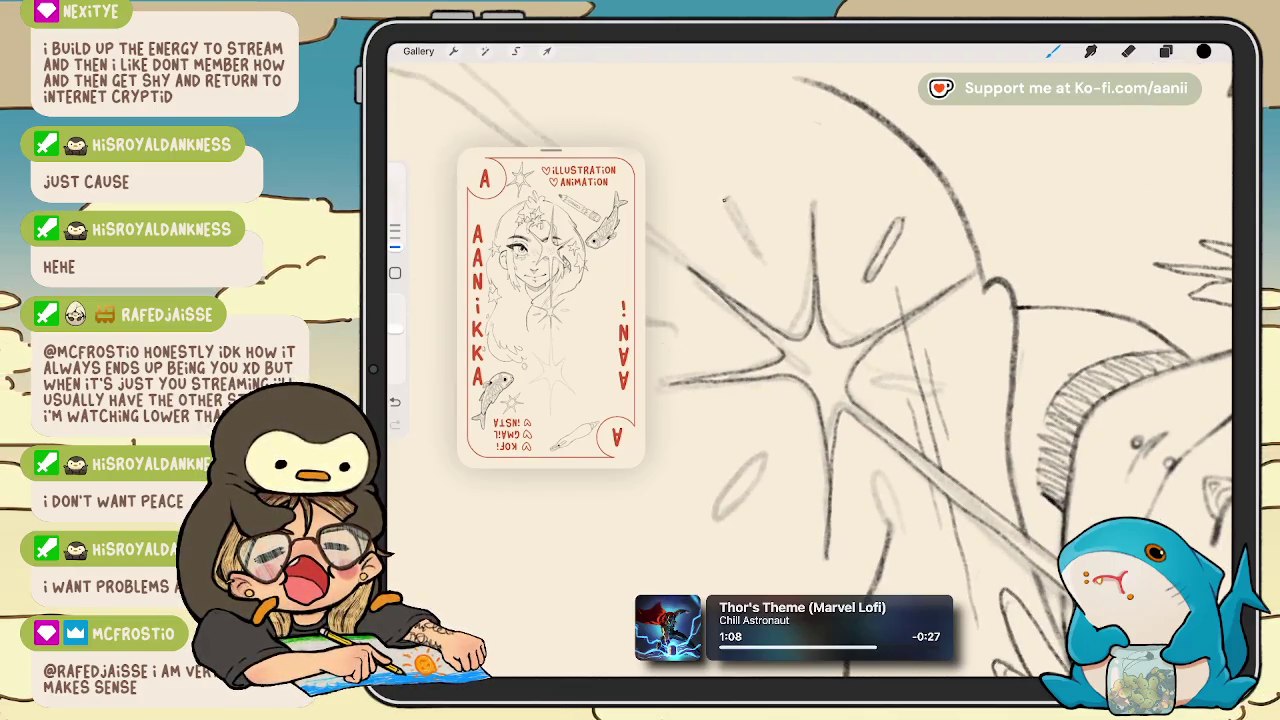
{"action": "left_click_drag", "start_coordinate": [737, 205], "coordinate": [763, 262]}
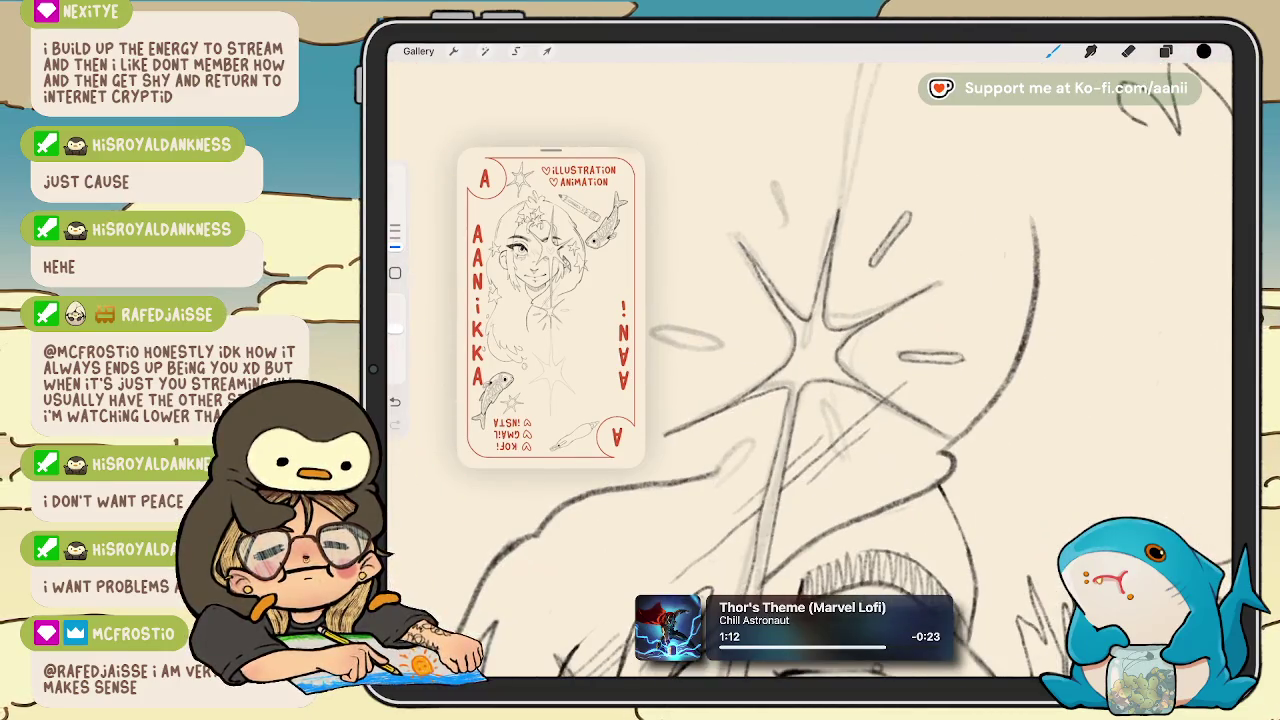
{"action": "left_click_drag", "start_coordinate": [774, 185], "coordinate": [790, 232]}
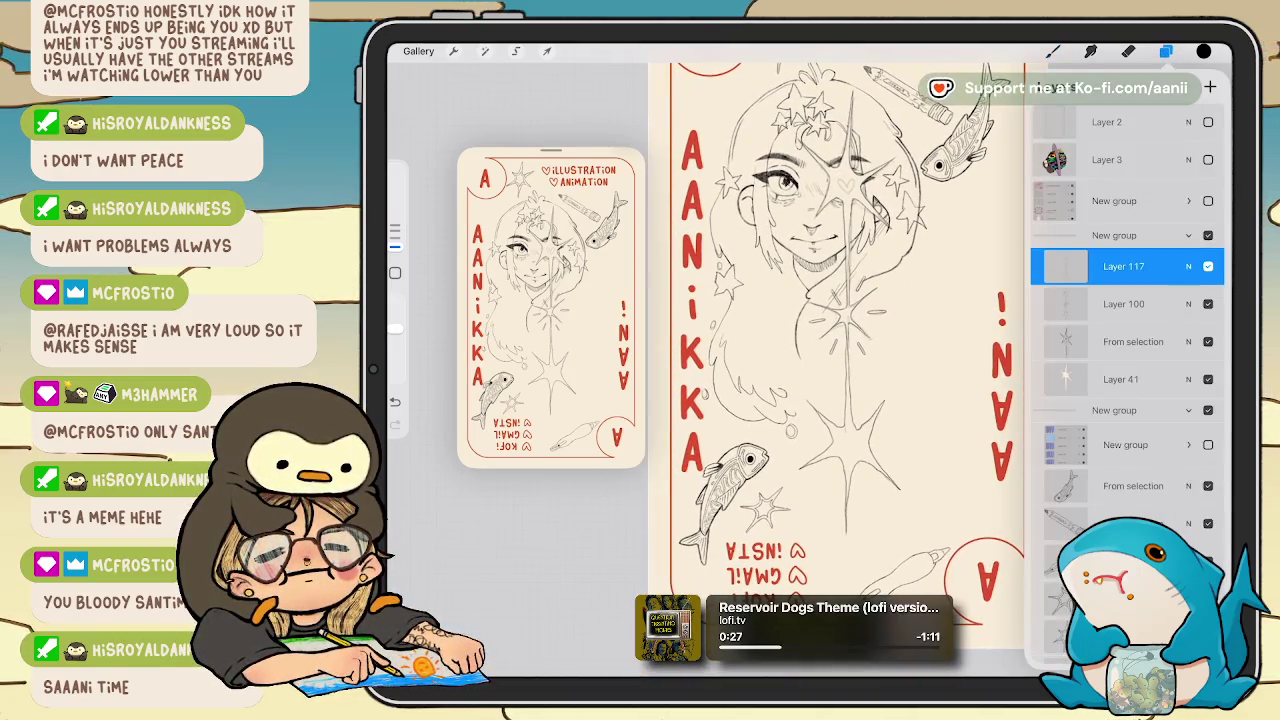
Hide Layer 41's sketch, then select Layer 117 and duplicate it.
{"action": "left_click", "coordinate": [1208, 379]}
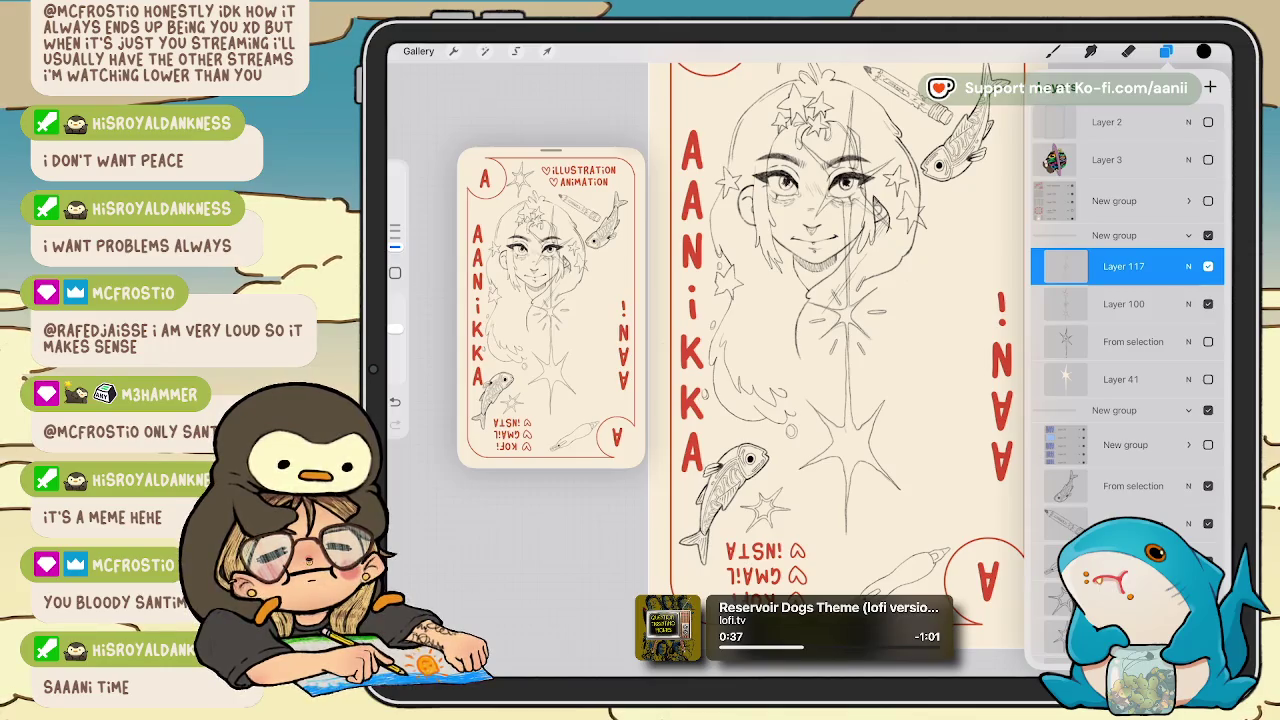
{"action": "left_click", "coordinate": [1120, 379]}
{"action": "left_click", "coordinate": [1166, 51]}
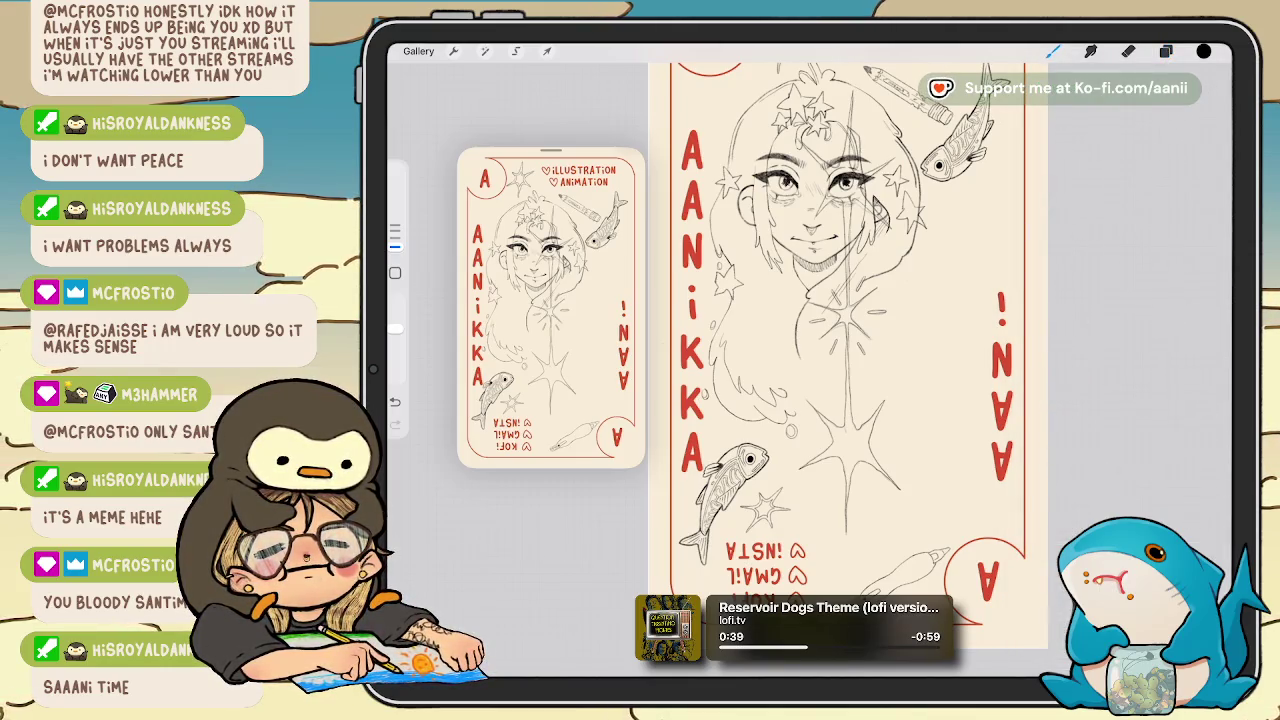
{"action": "left_click", "coordinate": [1166, 51]}
{"action": "left_click", "coordinate": [1123, 266]}
{"action": "left_click_drag", "start_coordinate": [1150, 266], "coordinate": [1060, 266]}
{"action": "left_click", "coordinate": [1170, 266]}
Try rotating the duplicated star copy with Transform, then revert the rotation.
{"action": "left_click", "coordinate": [547, 51]}
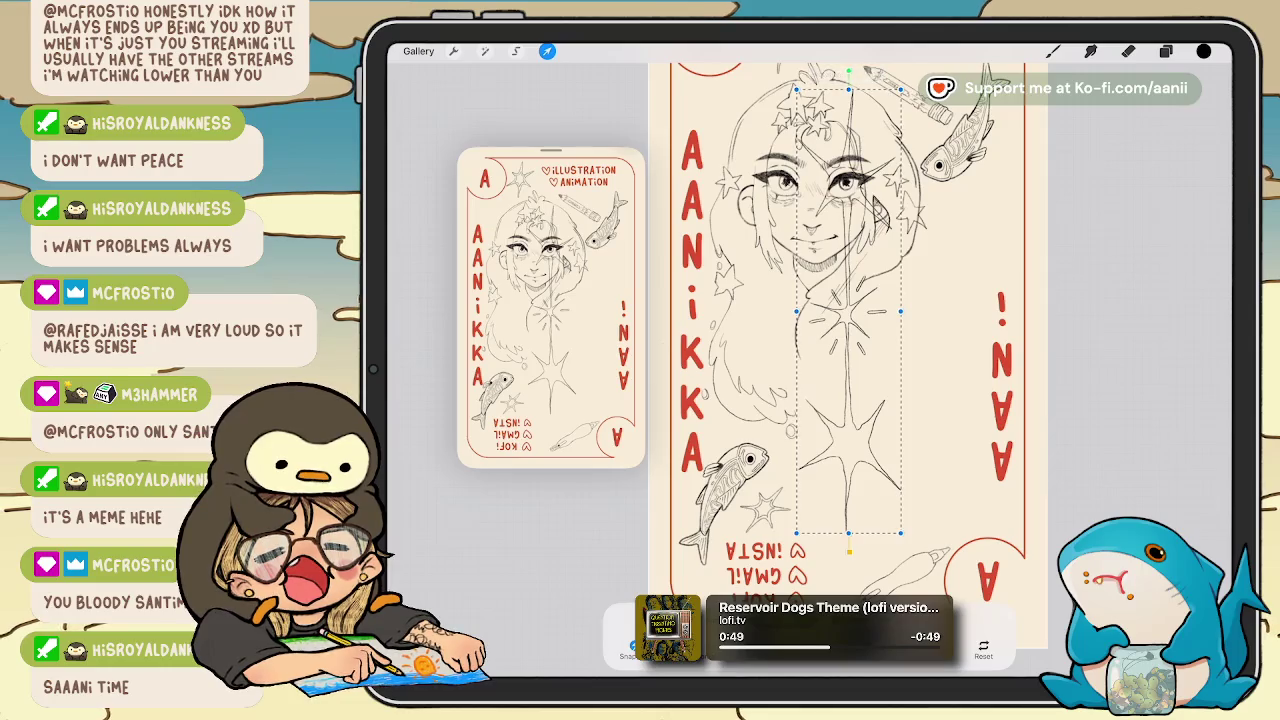
{"action": "scroll", "coordinate": [848, 355], "scroll_direction": "down", "scroll_amount": 3}
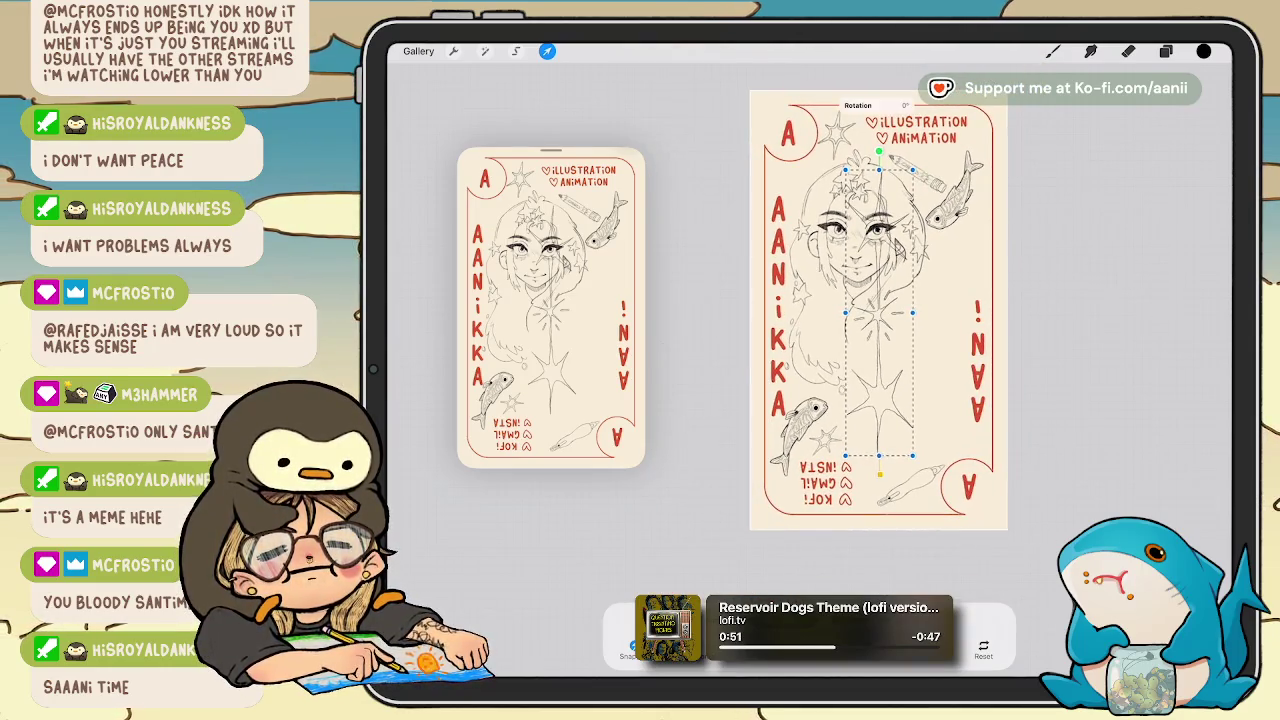
{"action": "mouse_move", "coordinate": [879, 152]}
{"action": "left_mouse_down"}
{"action": "mouse_move", "coordinate": [971, 421]}
{"action": "mouse_move", "coordinate": [881, 523]}
{"action": "left_mouse_up"}
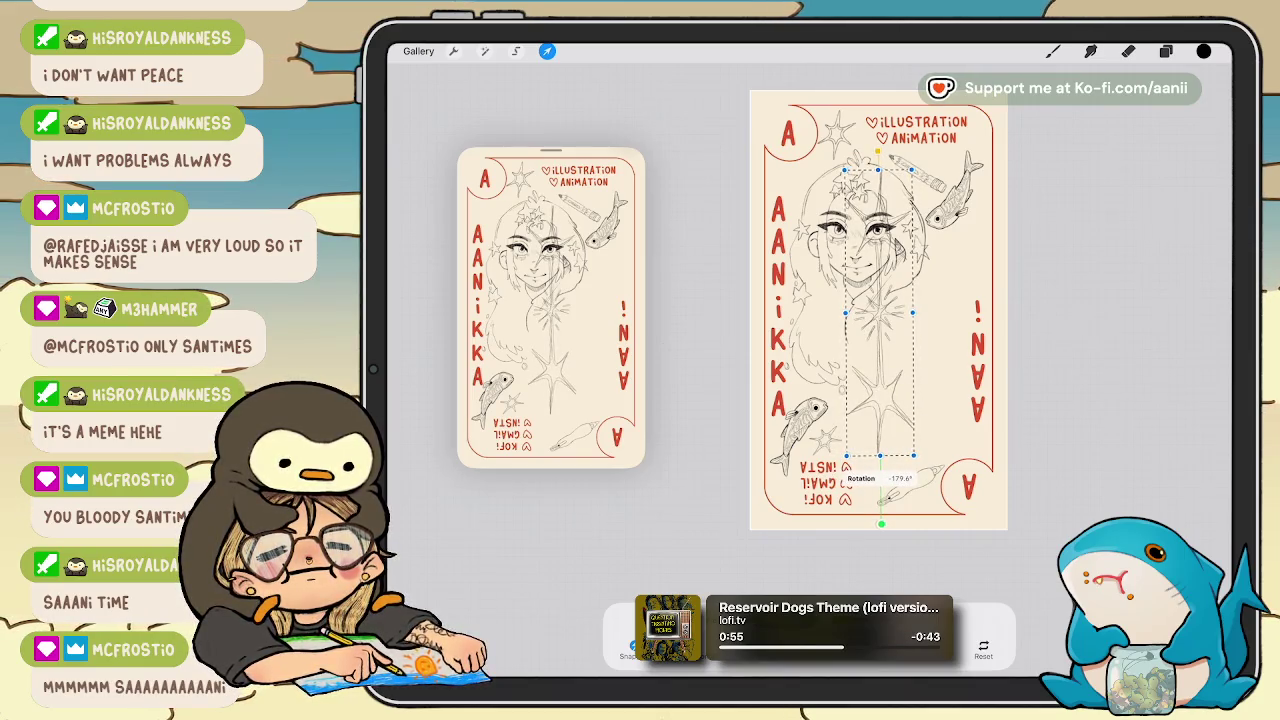
{"action": "left_click", "coordinate": [547, 51]}
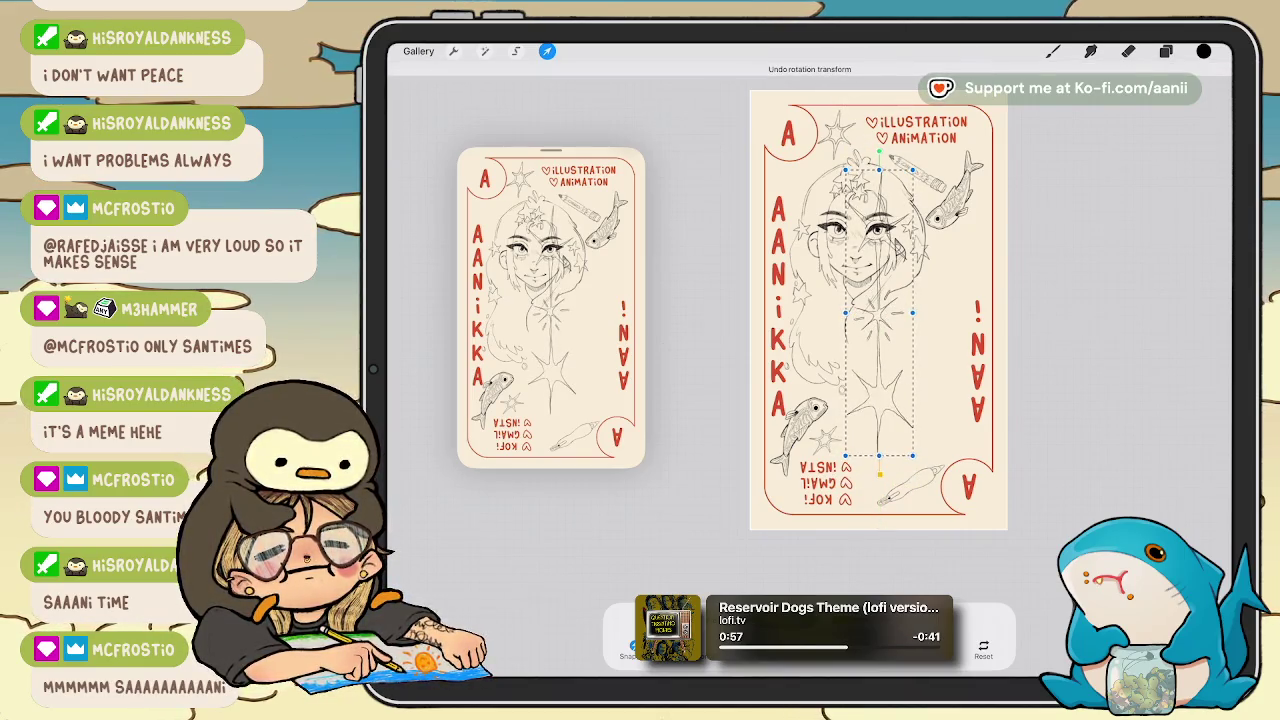
{"action": "left_click", "coordinate": [1166, 51]}
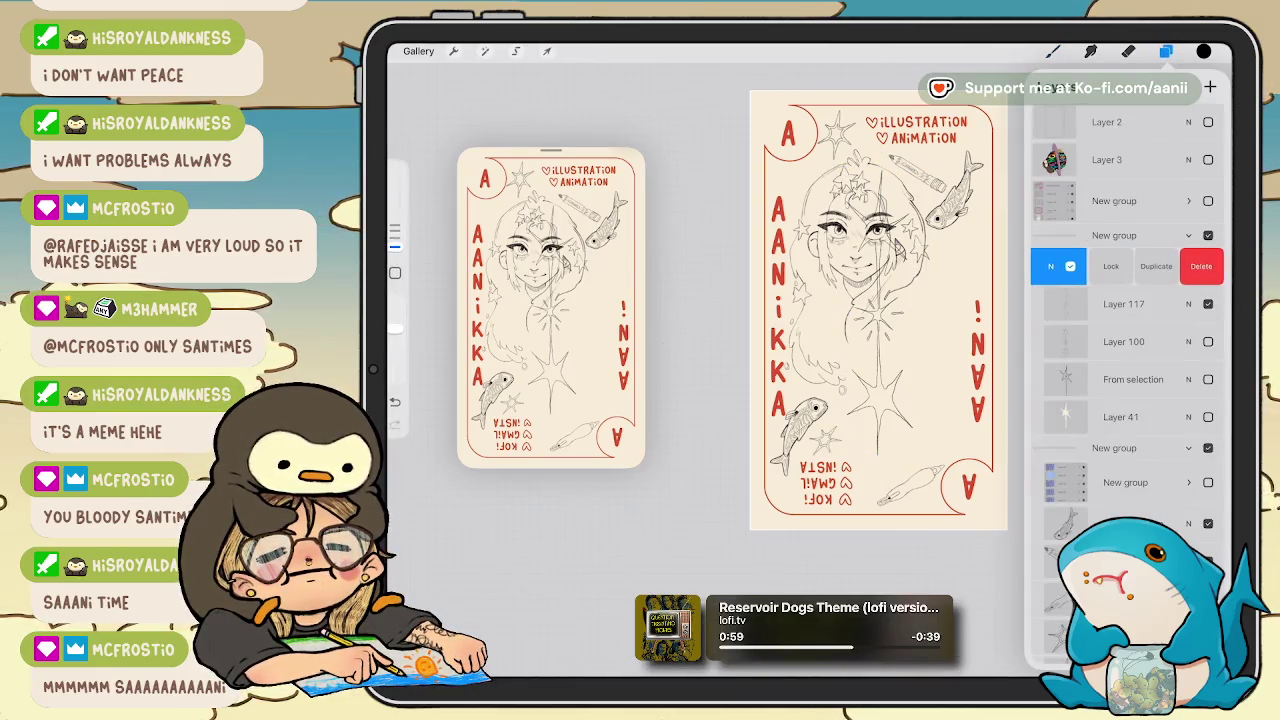
Merge the extra Layer 117 copies back into one and collapse the star group.
{"action": "mouse_move", "coordinate": [1120, 303]}
{"action": "left_mouse_down"}
{"action": "mouse_move", "coordinate": [1120, 270]}
{"action": "mouse_move", "coordinate": [1120, 297]}
{"action": "mouse_move", "coordinate": [1060, 266]}
{"action": "left_mouse_up"}
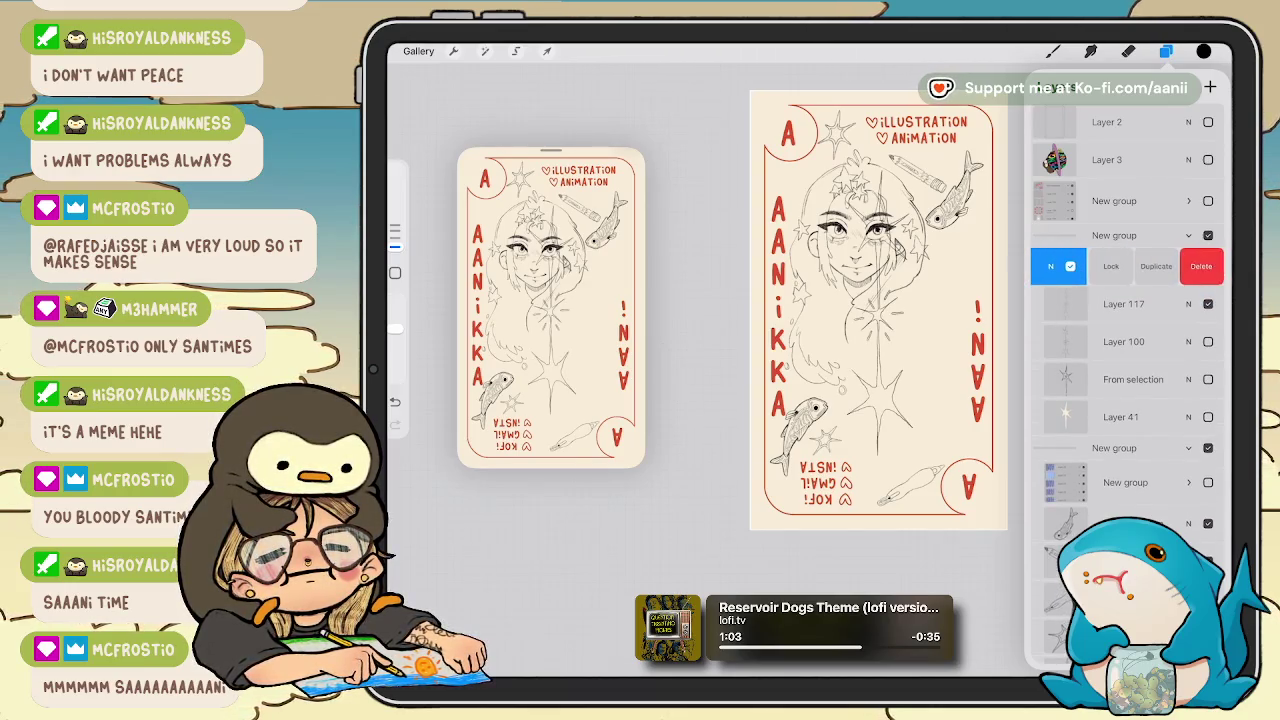
{"action": "left_click", "coordinate": [1155, 266]}
{"action": "left_click_drag", "start_coordinate": [1120, 341], "coordinate": [1120, 266]}
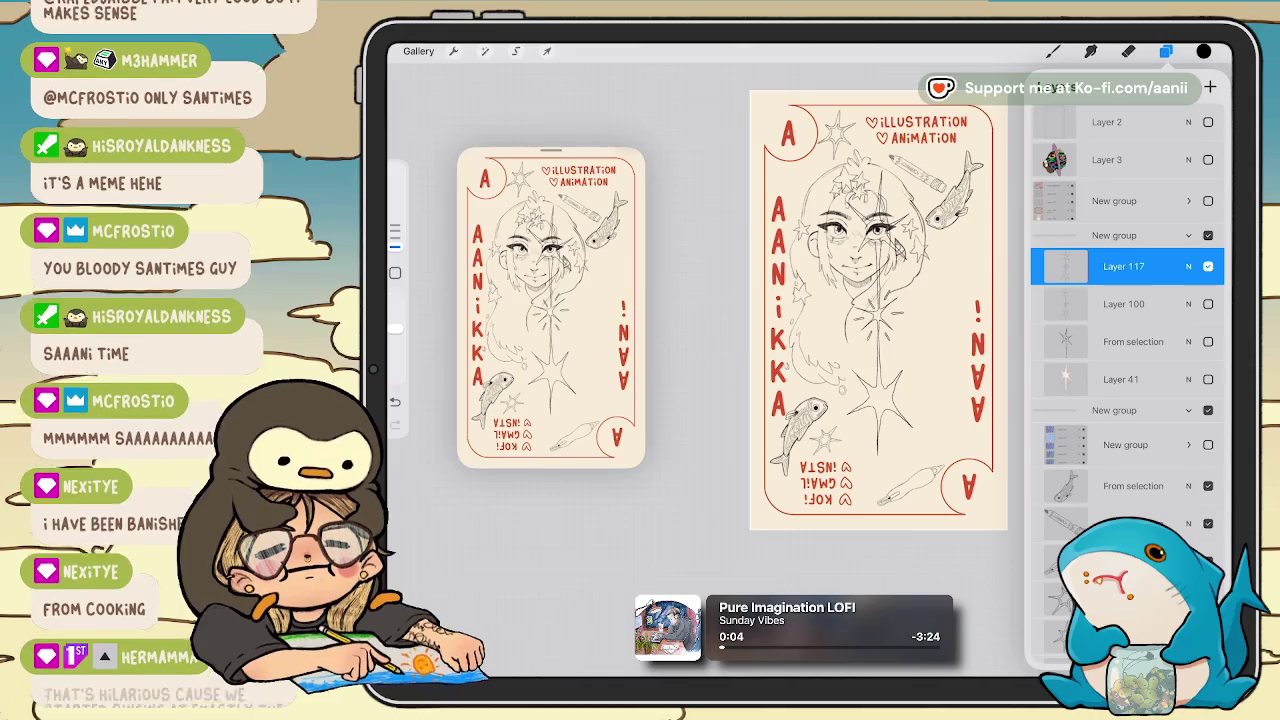
{"action": "left_click", "coordinate": [1188, 410]}
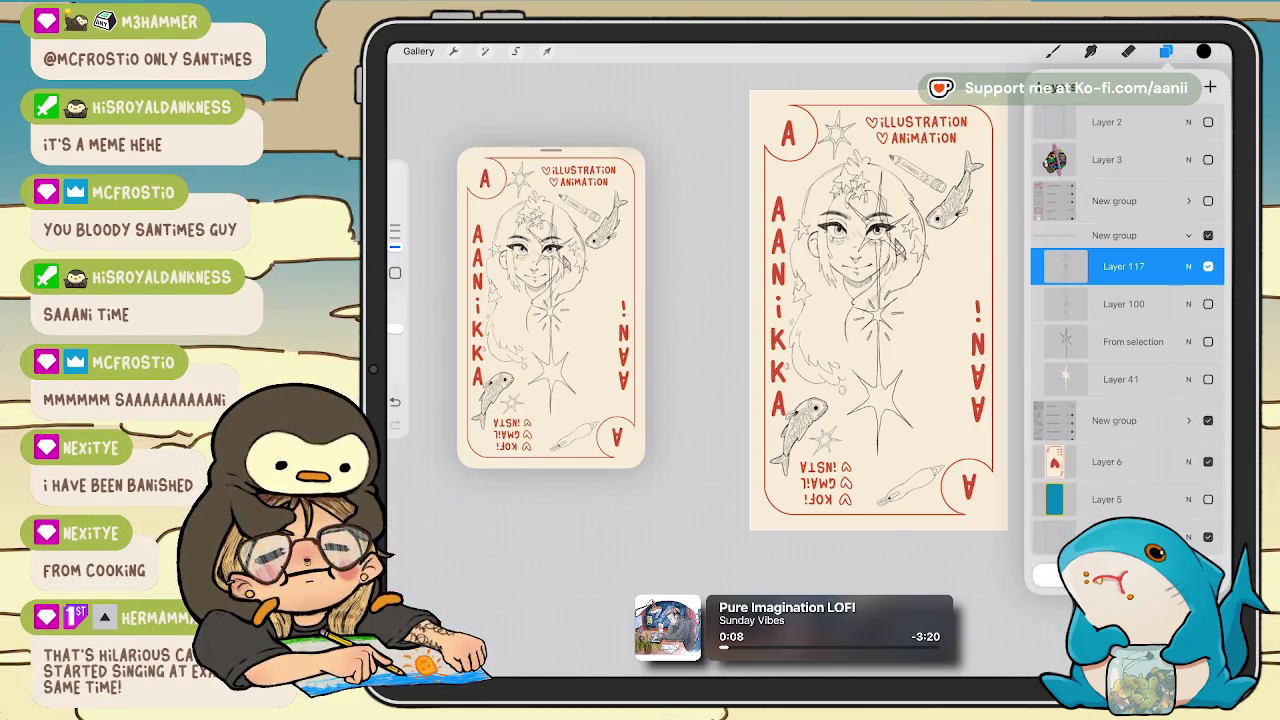
Duplicate Layer 8, the girl's sketch, and select both Layer 8 copies.
{"action": "scroll", "coordinate": [1125, 330], "scroll_direction": "down", "scroll_amount": 5}
{"action": "scroll", "coordinate": [1125, 330], "scroll_direction": "down", "scroll_amount": 5}
{"action": "scroll", "coordinate": [1125, 330], "scroll_direction": "up", "scroll_amount": 6}
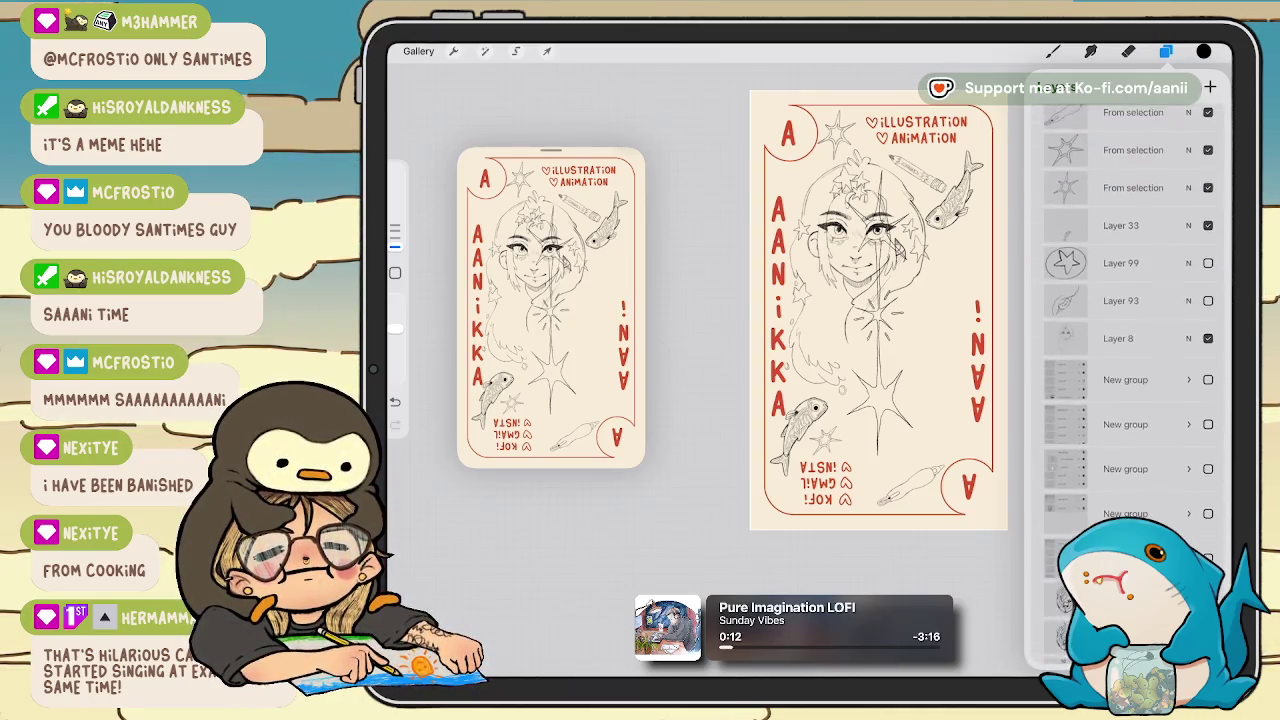
{"action": "left_click_drag", "start_coordinate": [1150, 336], "coordinate": [1070, 336]}
{"action": "left_click", "coordinate": [1151, 336]}
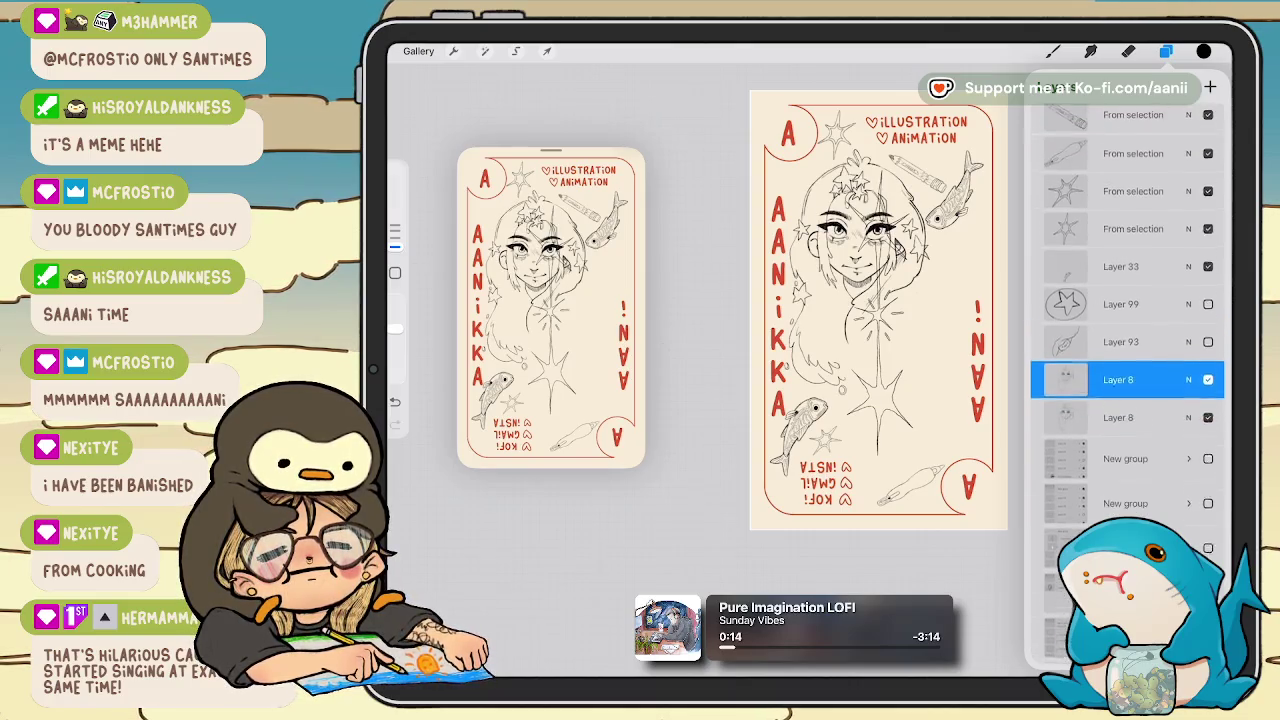
{"action": "mouse_move", "coordinate": [1080, 410]}
{"action": "left_mouse_down"}
{"action": "mouse_move", "coordinate": [1160, 410]}
{"action": "mouse_move", "coordinate": [1128, 275]}
{"action": "mouse_move", "coordinate": [1128, 288]}
{"action": "left_mouse_up"}
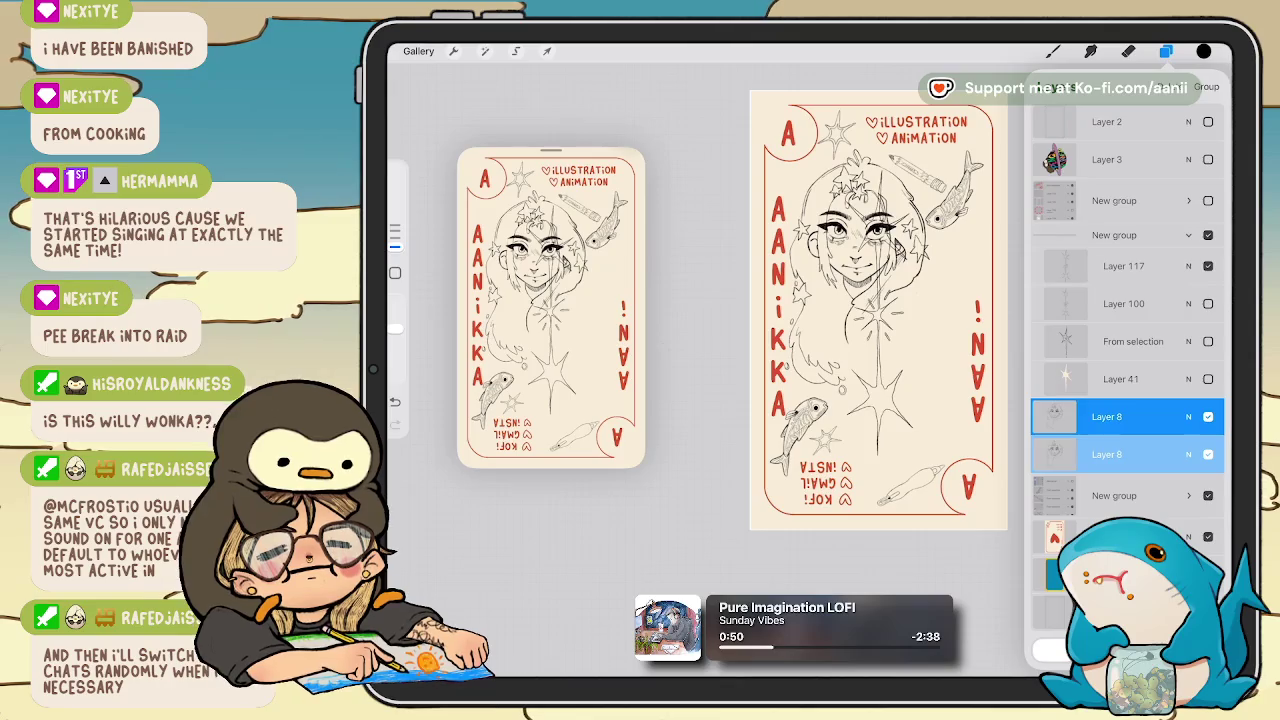
Flip the lower Layer 8 girl sketch vertically and move it into the card's bottom half.
{"action": "left_click", "coordinate": [1130, 454]}
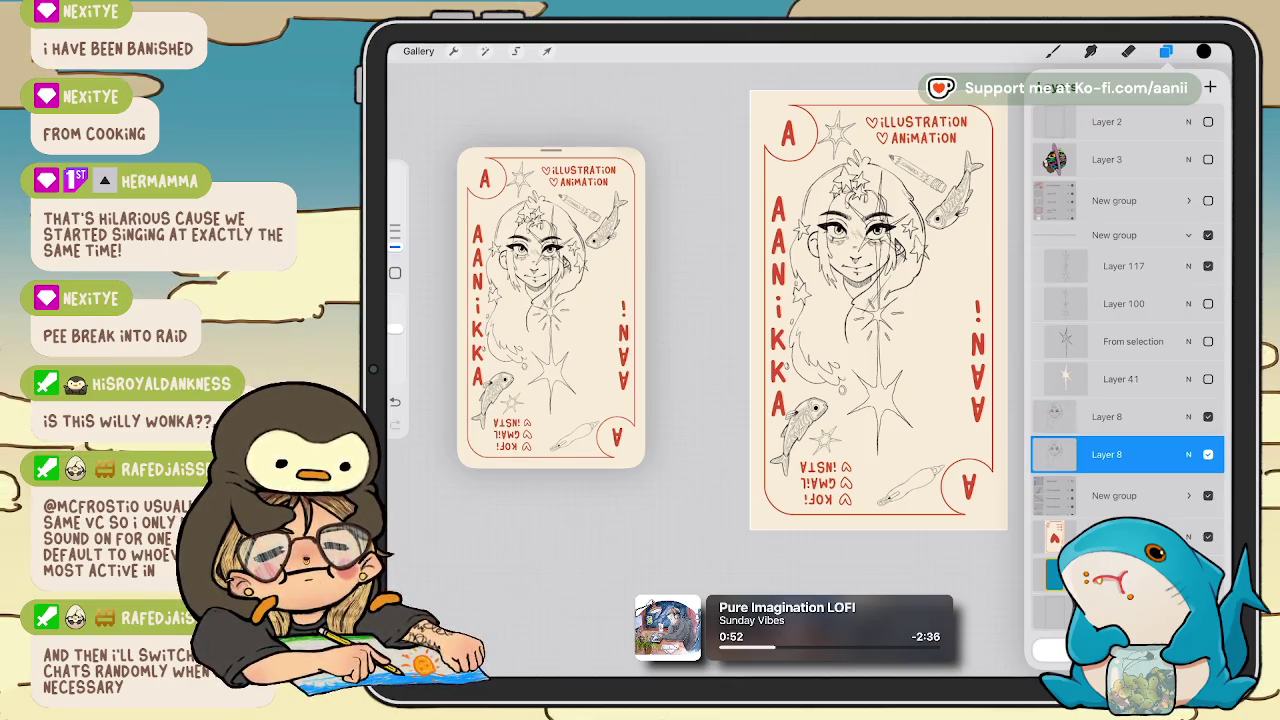
{"action": "left_click", "coordinate": [547, 51]}
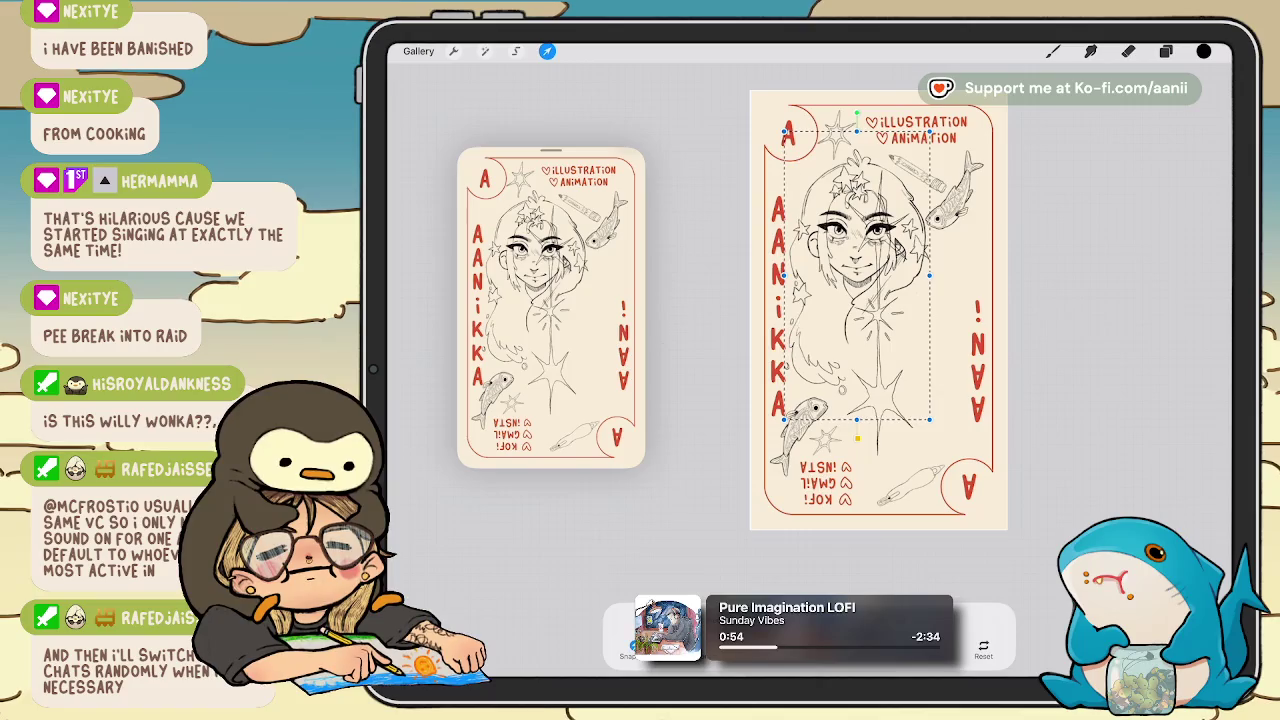
{"action": "left_click", "coordinate": [750, 648]}
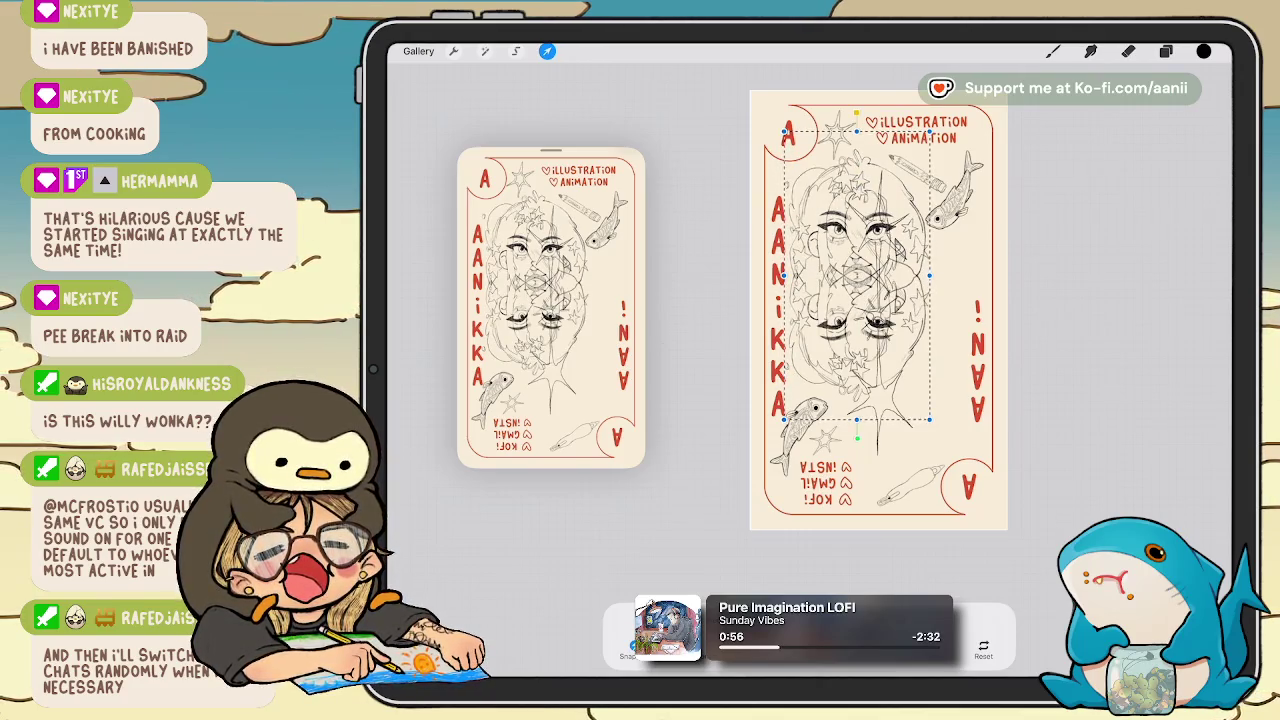
{"action": "left_click_drag", "start_coordinate": [858, 275], "coordinate": [893, 357]}
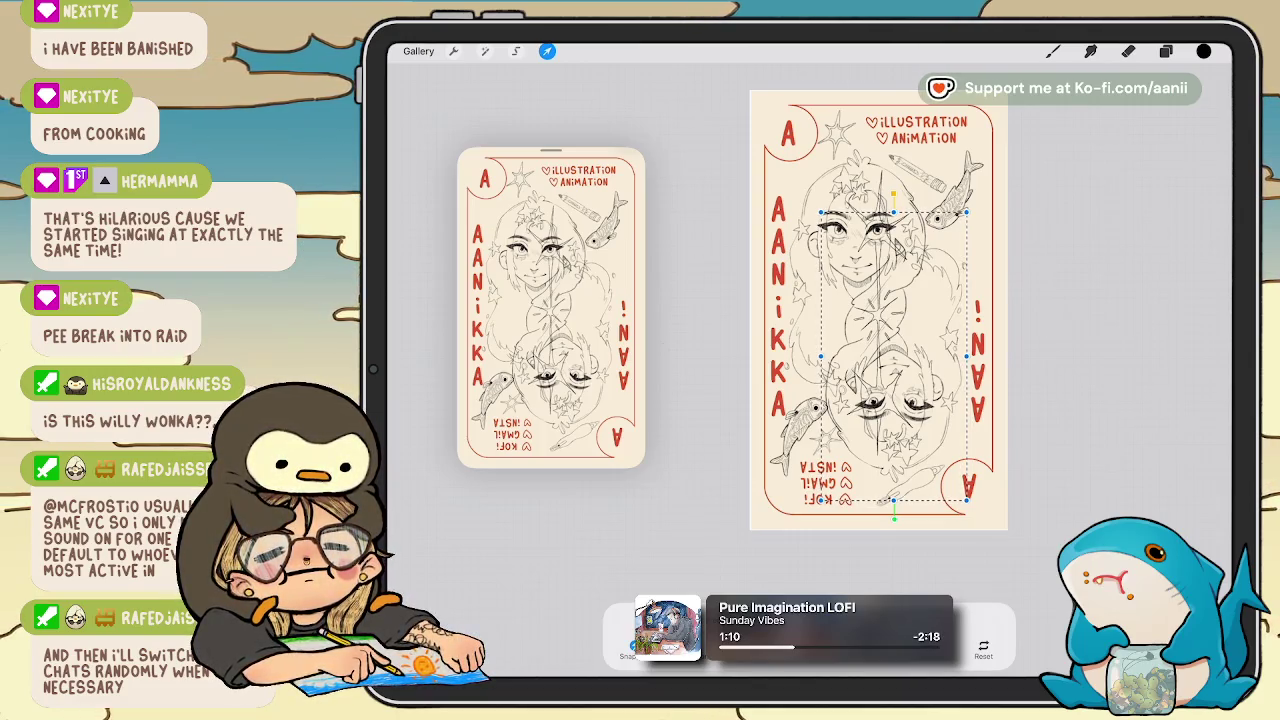
{"action": "left_click", "coordinate": [547, 51]}
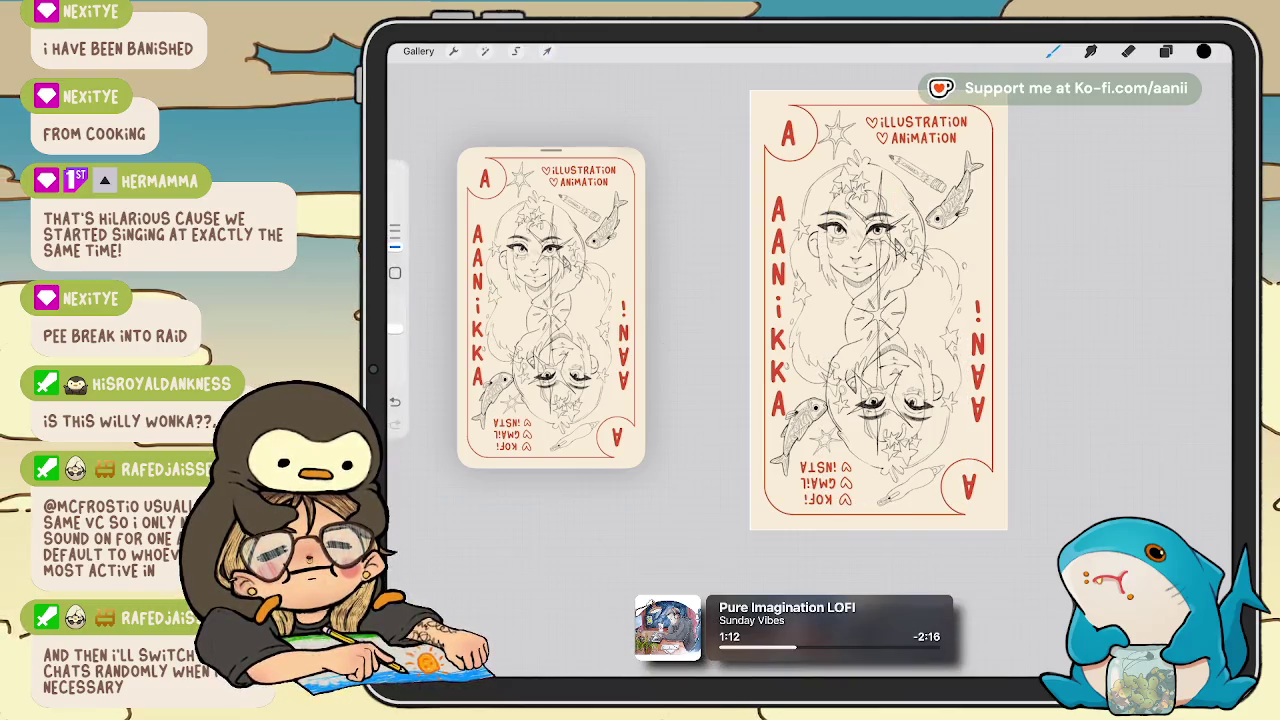
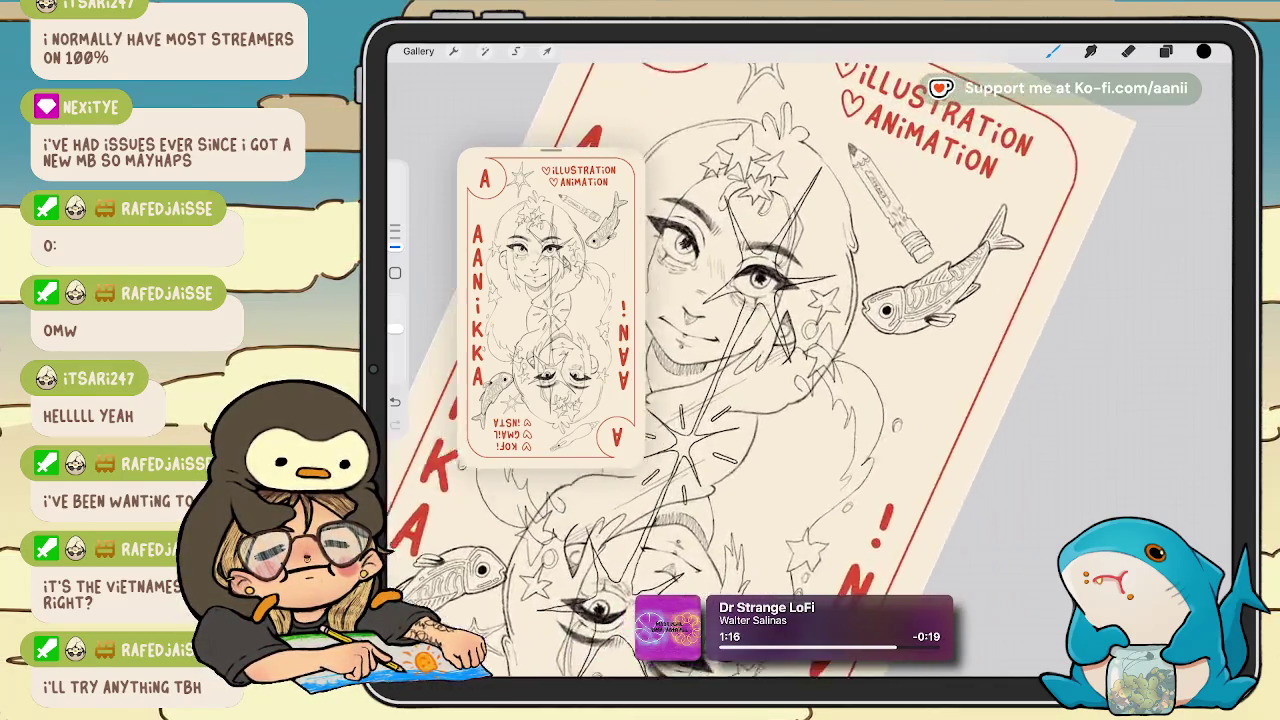
Make the hidden fish 'From selection' layer visible again in the Layers list.
{"action": "left_click", "coordinate": [1166, 51]}
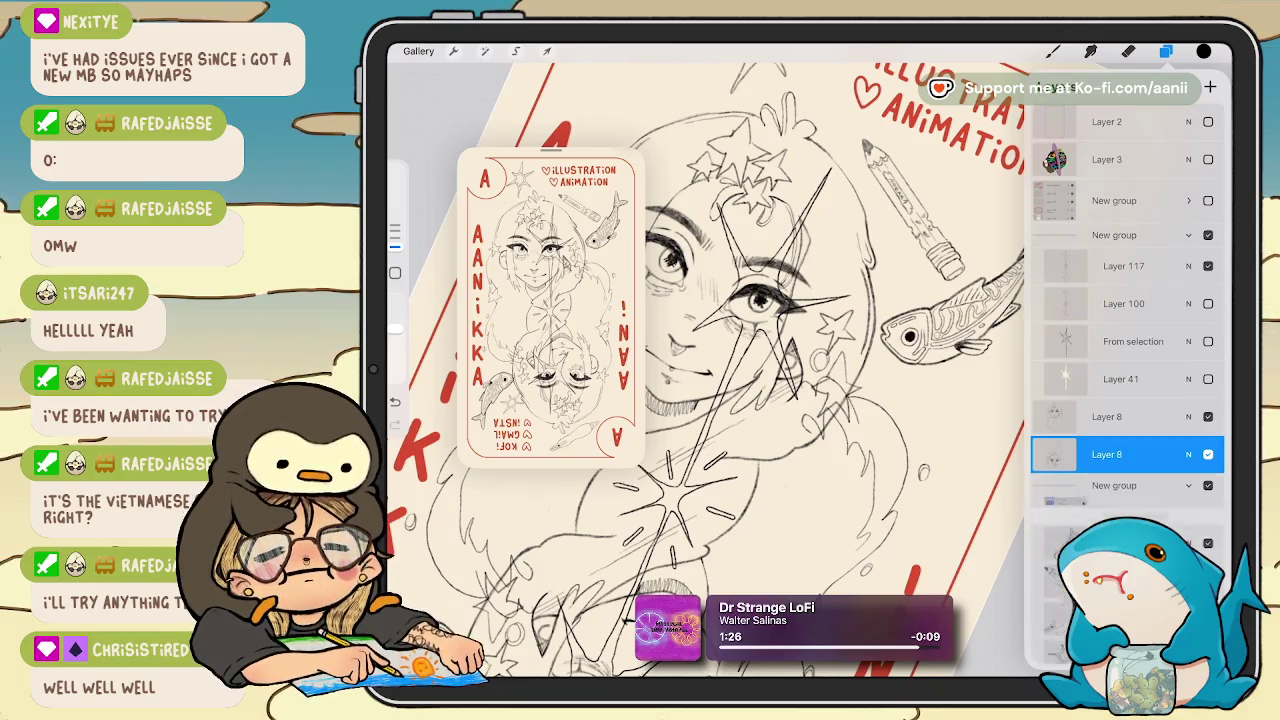
{"action": "scroll", "coordinate": [1128, 350], "scroll_direction": "down", "scroll_amount": 5}
{"action": "scroll", "coordinate": [700, 370], "scroll_direction": "down", "scroll_amount": 5}
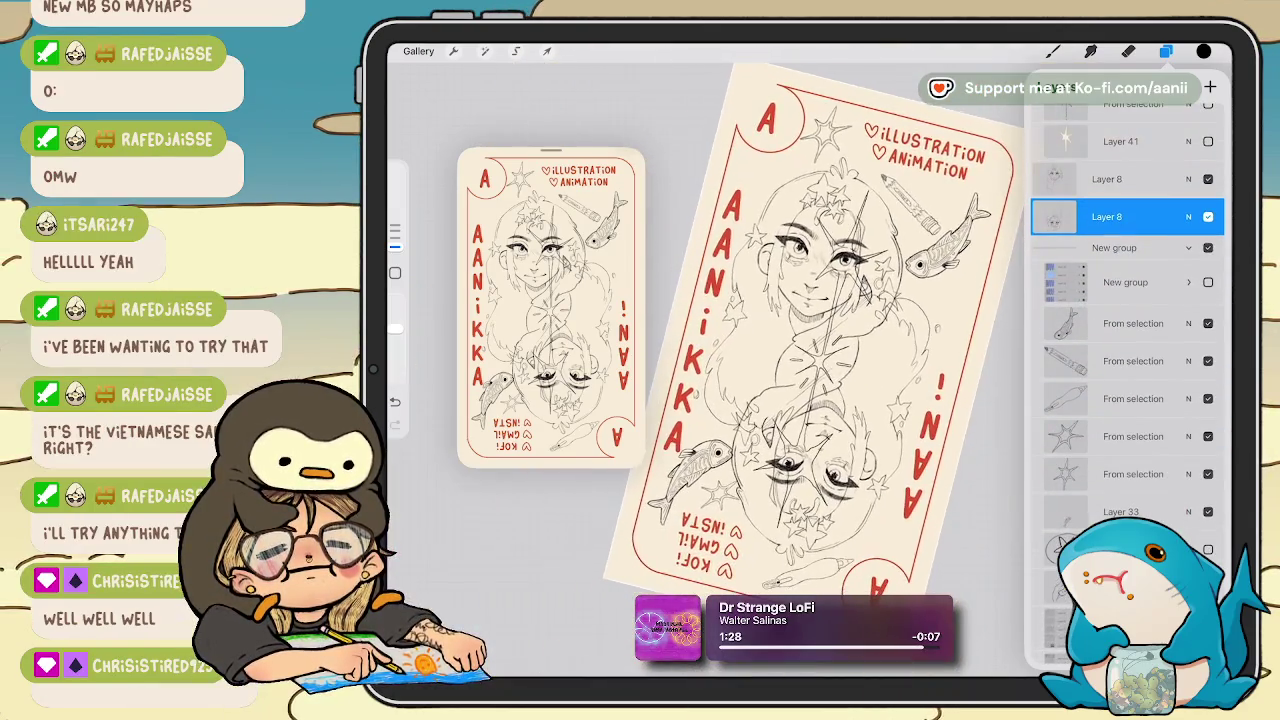
{"action": "scroll", "coordinate": [845, 300], "scroll_direction": "down", "scroll_amount": 2}
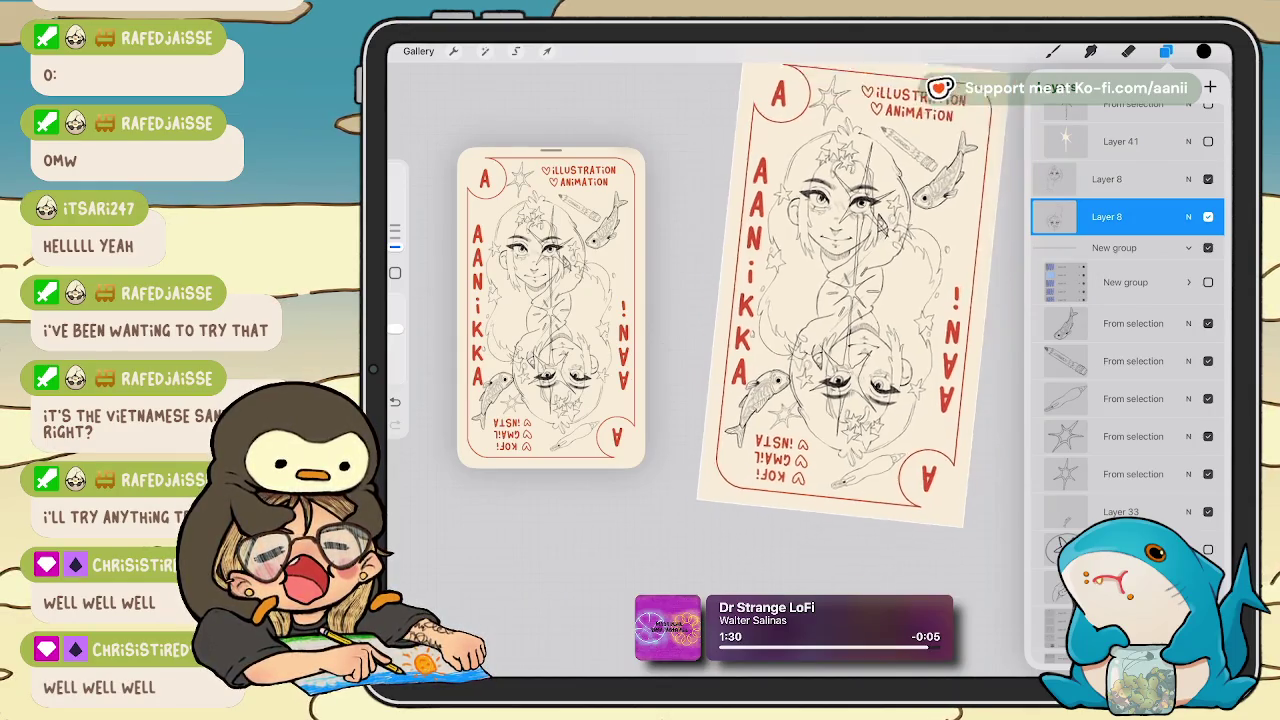
{"action": "scroll", "coordinate": [830, 300], "scroll_direction": "down", "scroll_amount": 1}
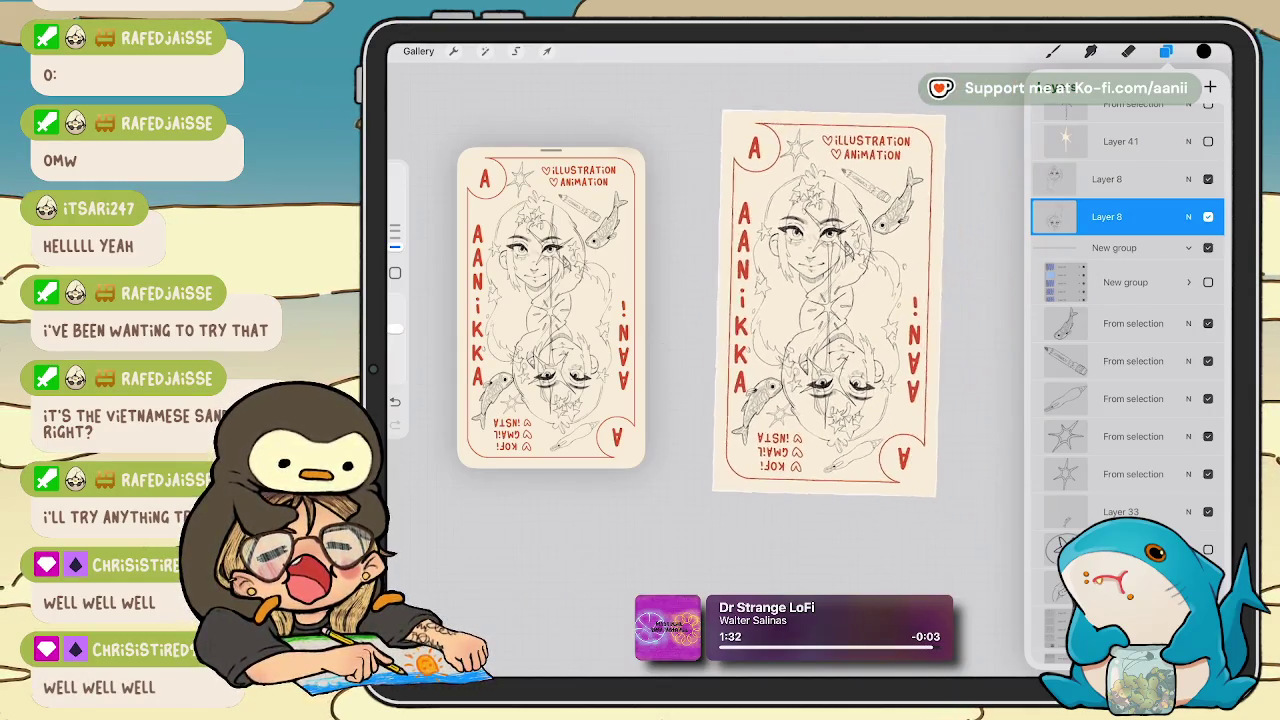
{"action": "left_click", "coordinate": [1208, 323]}
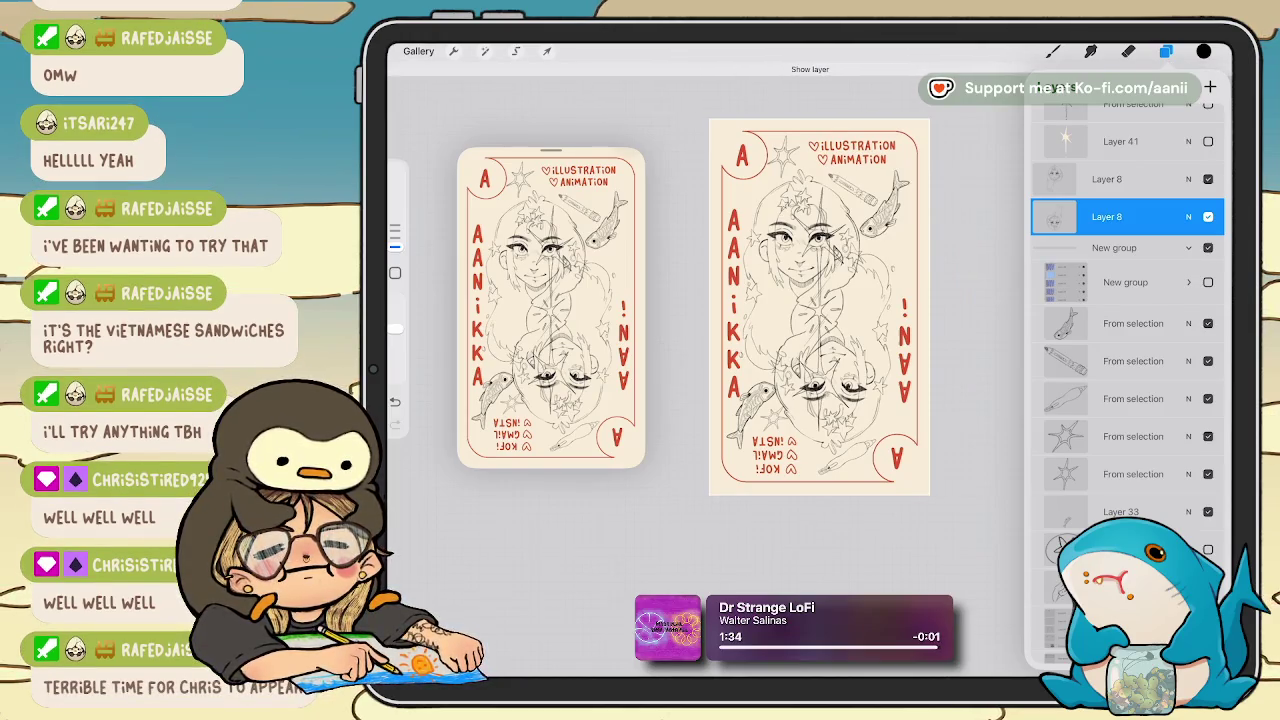
Select the fish and pencil layers together and nudge them slightly into place.
{"action": "left_click", "coordinate": [1133, 323]}
{"action": "left_click_drag", "start_coordinate": [1070, 361], "coordinate": [1160, 361]}
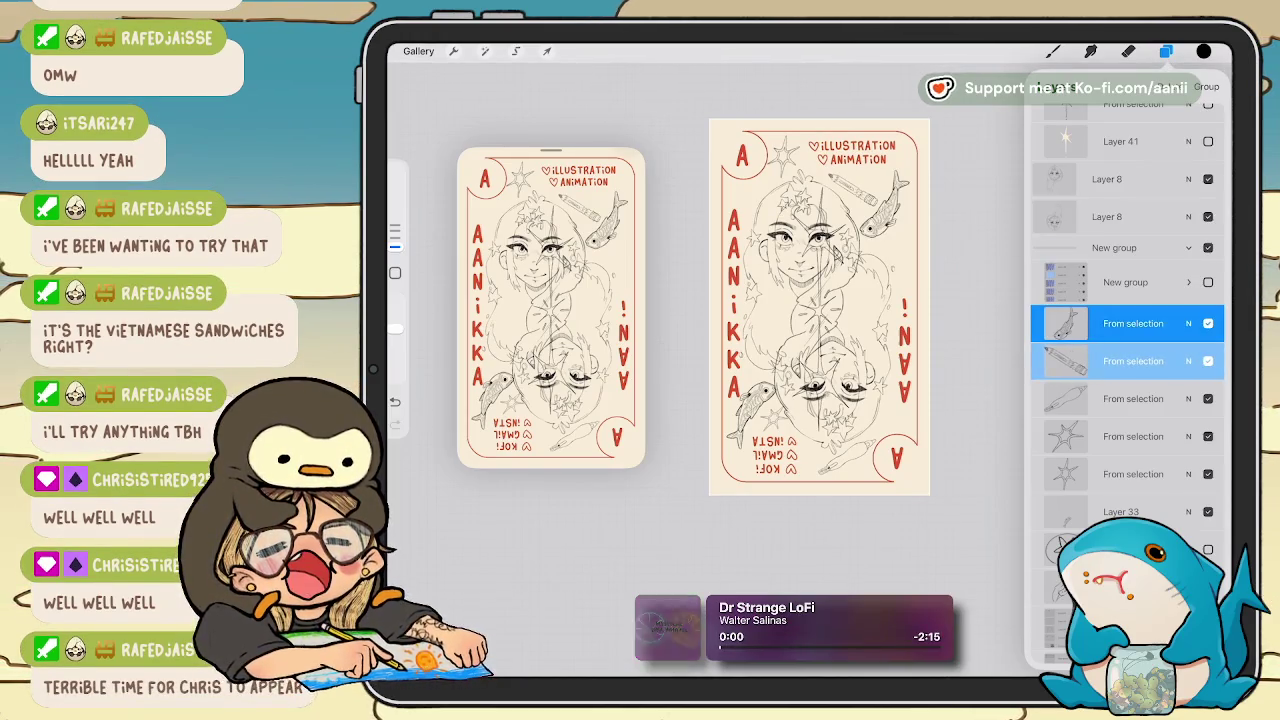
{"action": "left_click", "coordinate": [547, 51]}
{"action": "left_click", "coordinate": [1166, 51]}
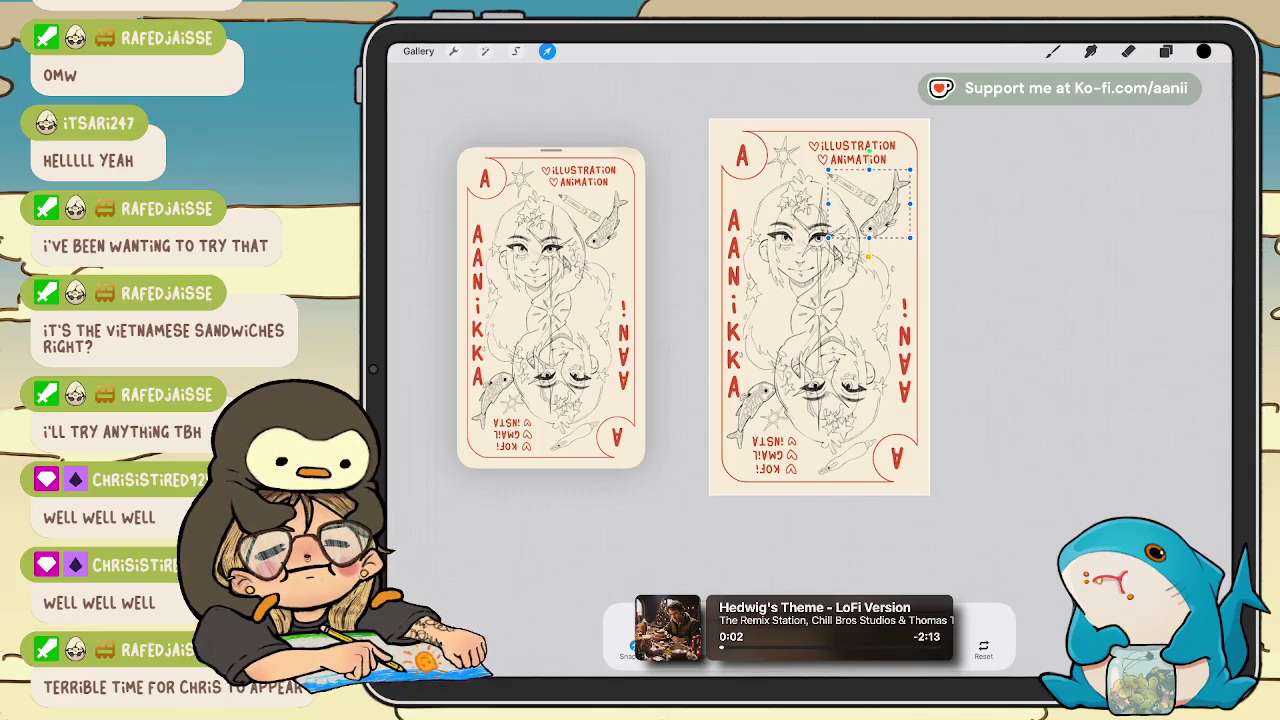
{"action": "left_click_drag", "start_coordinate": [869, 205], "coordinate": [876, 207]}
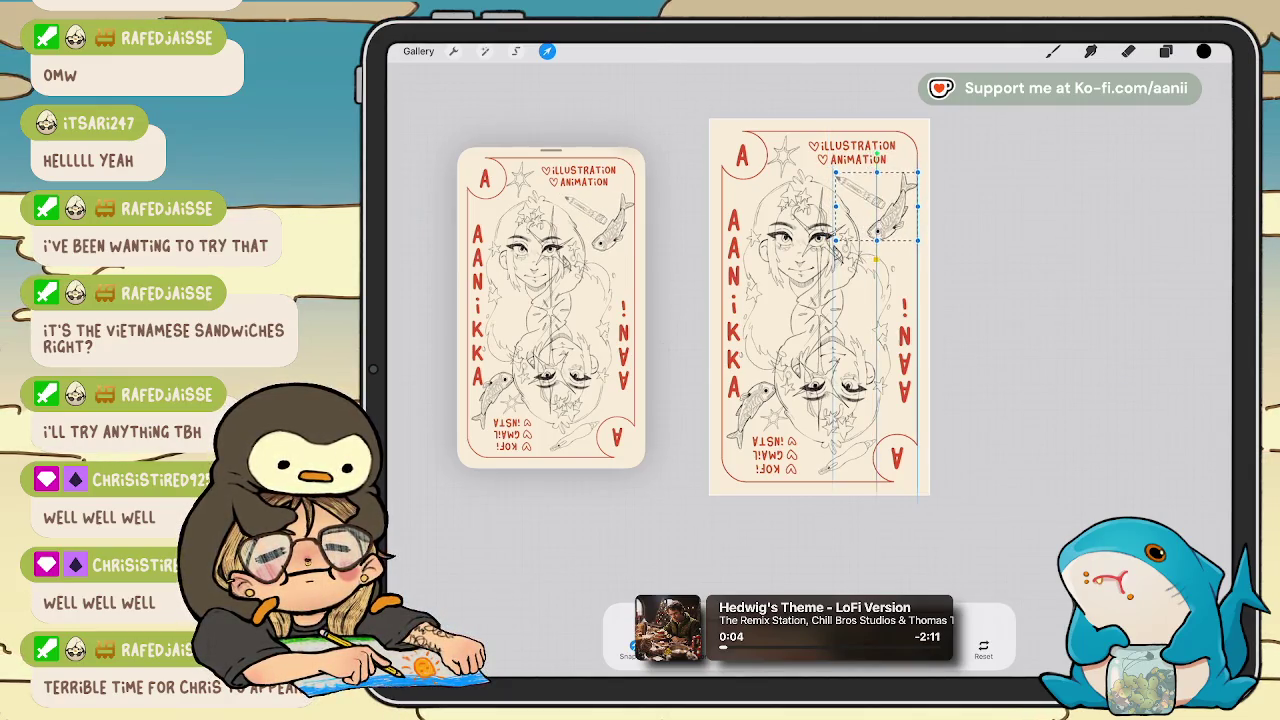
{"action": "left_click_drag", "start_coordinate": [876, 207], "coordinate": [872, 213]}
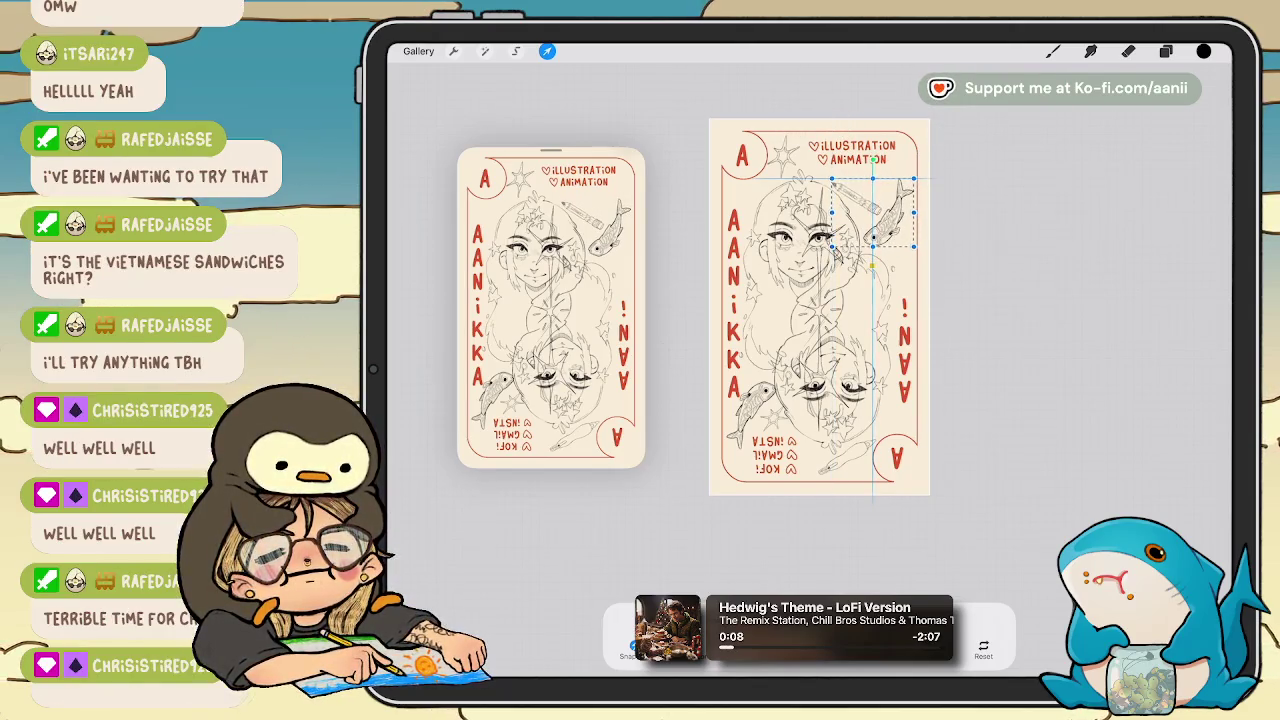
{"action": "left_click", "coordinate": [1053, 51]}
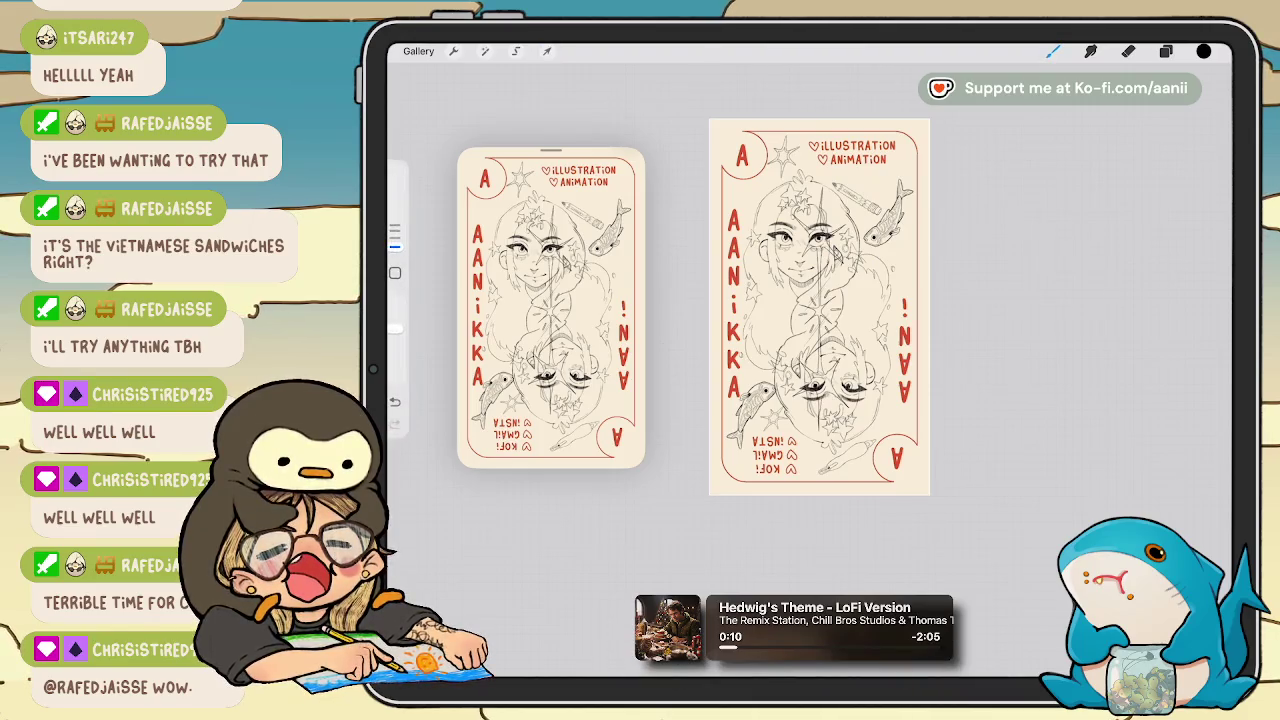
Raise the fish and pencil a few pixels higher and commit the move.
{"action": "left_click", "coordinate": [1165, 51]}
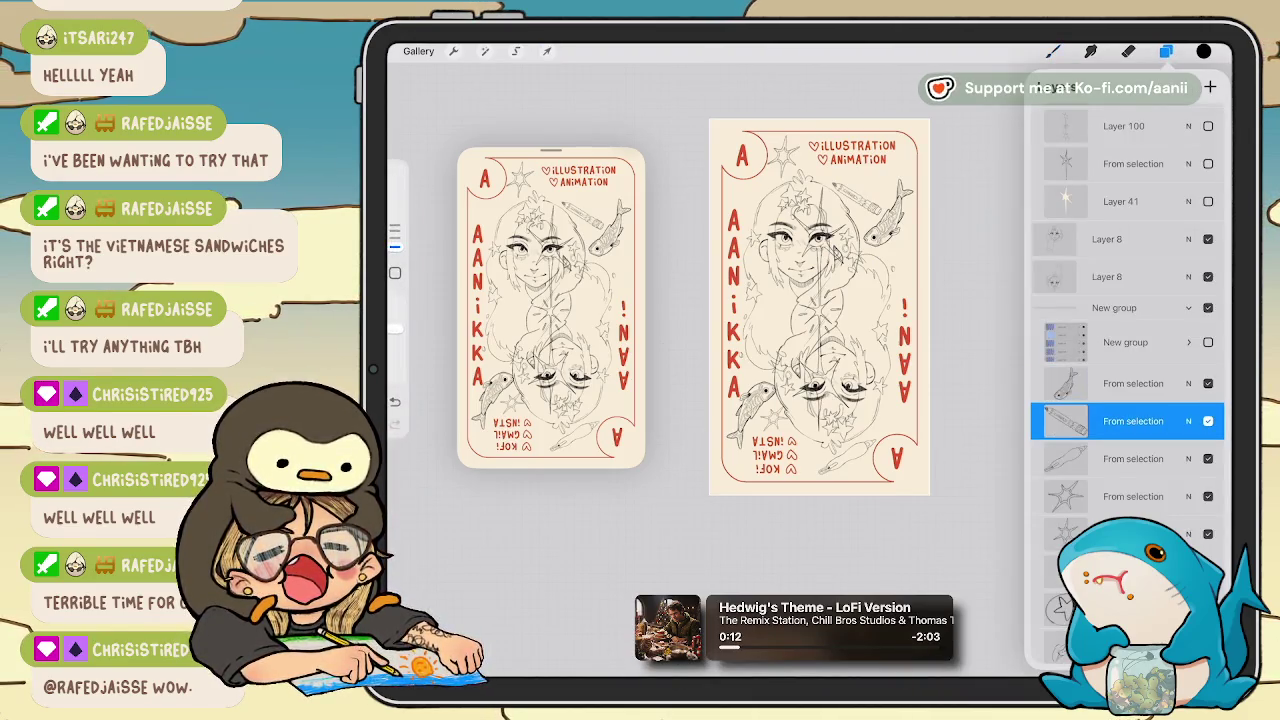
{"action": "left_click", "coordinate": [547, 51]}
{"action": "left_click_drag", "start_coordinate": [857, 199], "coordinate": [857, 191]}
{"action": "left_click", "coordinate": [1053, 51]}
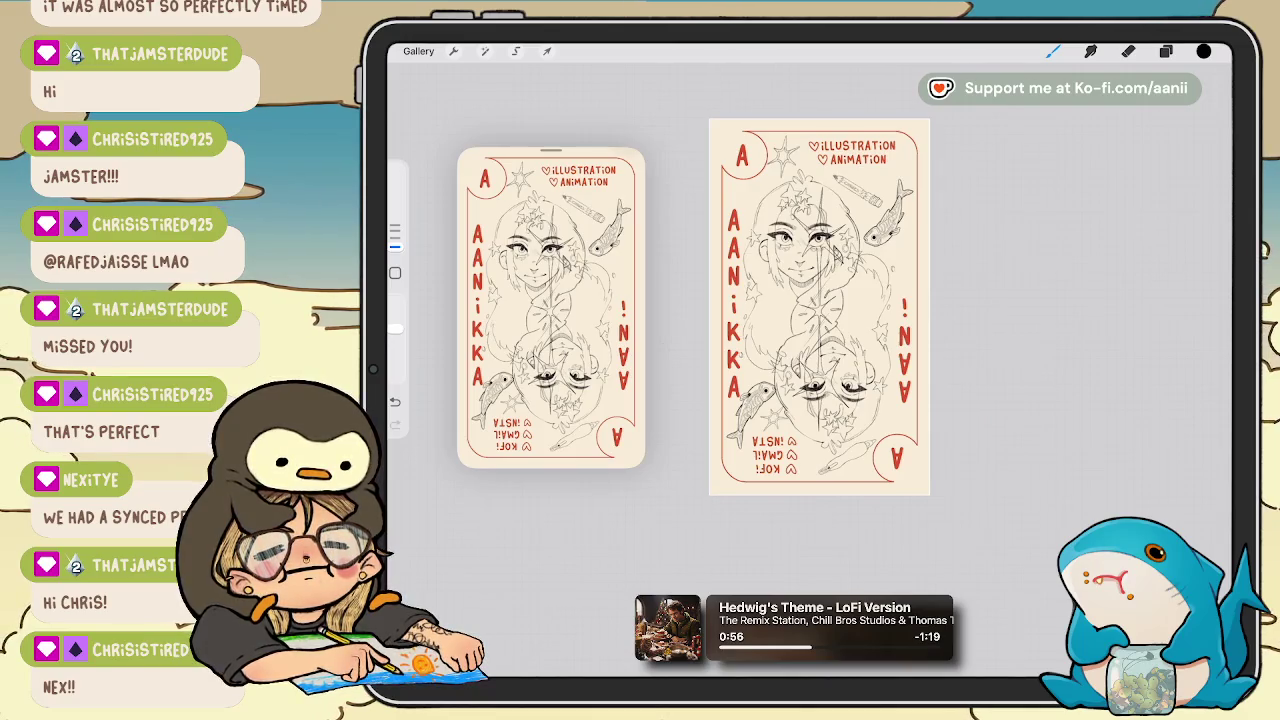
{"action": "scroll", "coordinate": [910, 300], "scroll_direction": "up", "scroll_amount": 3}
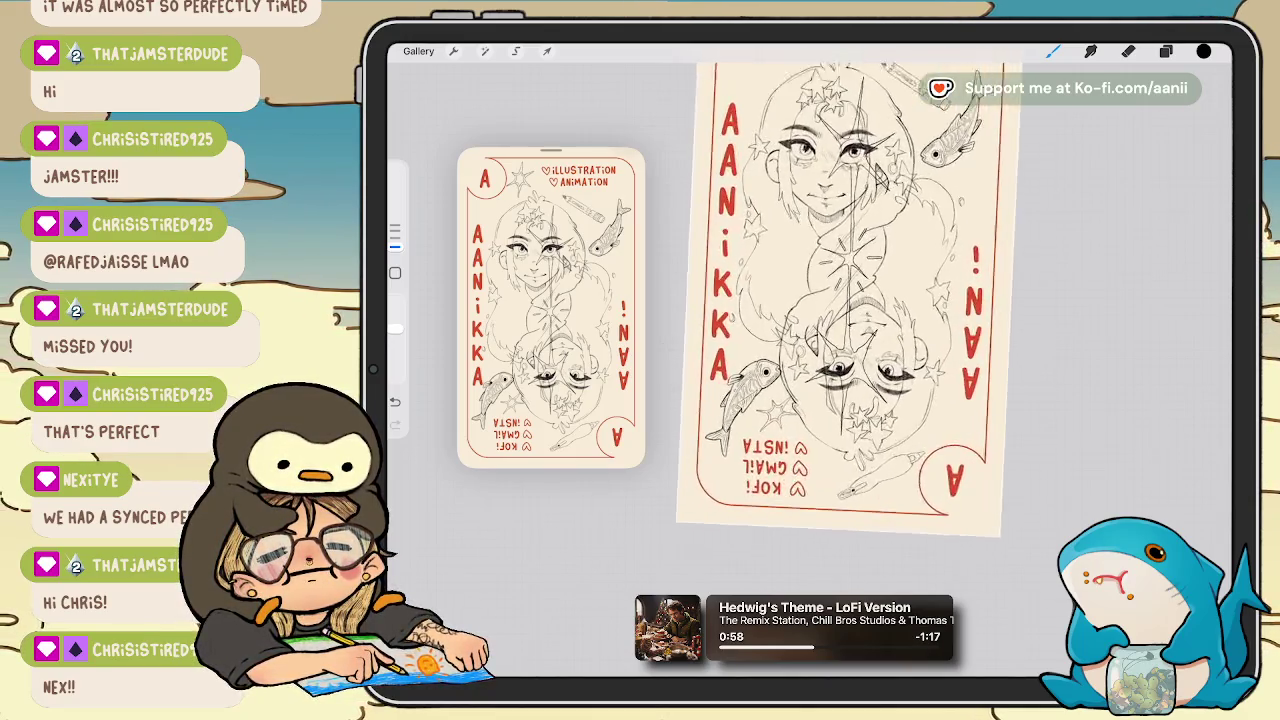
Select Layer 33 and cut-and-paste its fish onto a new layer.
{"action": "scroll", "coordinate": [910, 300], "scroll_direction": "up", "scroll_amount": 2}
{"action": "scroll", "coordinate": [910, 300], "scroll_direction": "up", "scroll_amount": 1}
{"action": "scroll", "coordinate": [910, 300], "scroll_direction": "up", "scroll_amount": 1}
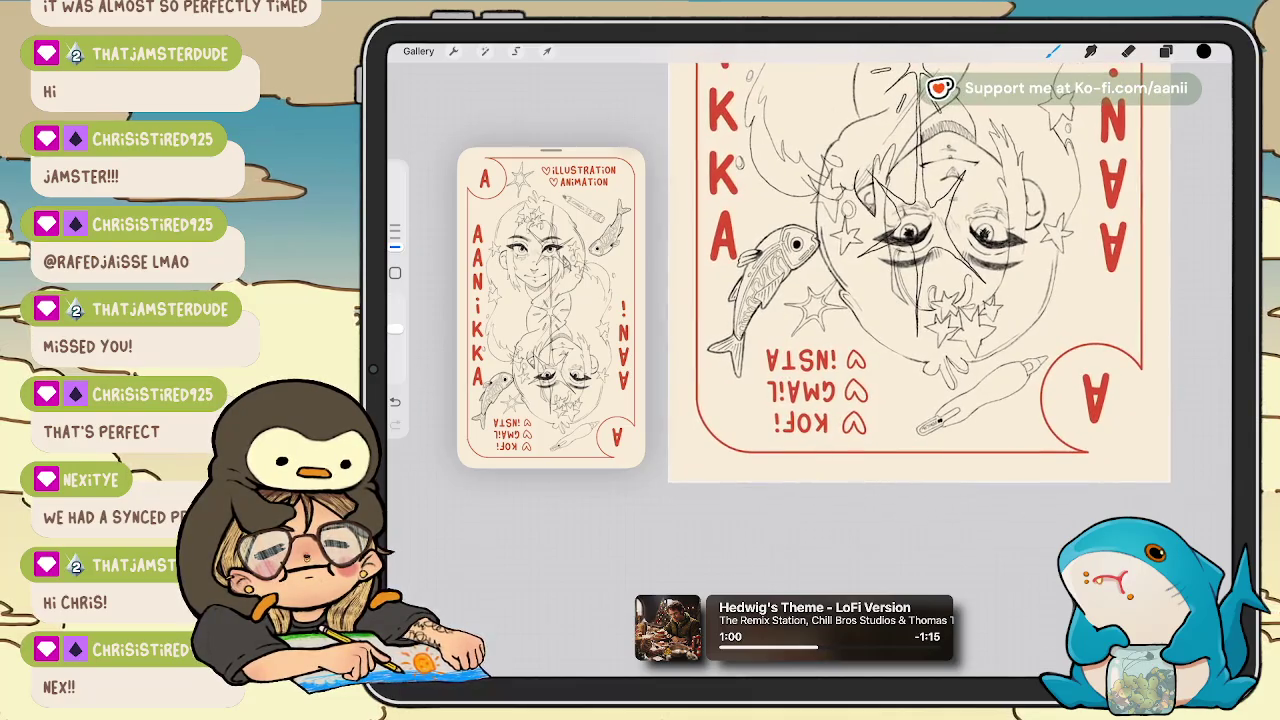
{"action": "left_click", "coordinate": [1165, 51]}
{"action": "scroll", "coordinate": [1127, 380], "scroll_direction": "down", "scroll_amount": 3}
{"action": "scroll", "coordinate": [1127, 380], "scroll_direction": "down", "scroll_amount": 3}
{"action": "scroll", "coordinate": [1127, 380], "scroll_direction": "down", "scroll_amount": 3}
{"action": "scroll", "coordinate": [1127, 380], "scroll_direction": "down", "scroll_amount": 3}
{"action": "scroll", "coordinate": [1127, 380], "scroll_direction": "down", "scroll_amount": 1}
{"action": "scroll", "coordinate": [1127, 380], "scroll_direction": "down", "scroll_amount": 1}
{"action": "scroll", "coordinate": [1127, 380], "scroll_direction": "down", "scroll_amount": 1}
{"action": "scroll", "coordinate": [1127, 380], "scroll_direction": "down", "scroll_amount": 1}
{"action": "scroll", "coordinate": [1127, 380], "scroll_direction": "up", "scroll_amount": 3}
{"action": "scroll", "coordinate": [1127, 380], "scroll_direction": "up", "scroll_amount": 3}
{"action": "scroll", "coordinate": [1127, 380], "scroll_direction": "up", "scroll_amount": 3}
{"action": "scroll", "coordinate": [1127, 380], "scroll_direction": "up", "scroll_amount": 2}
{"action": "scroll", "coordinate": [1127, 380], "scroll_direction": "up", "scroll_amount": 2}
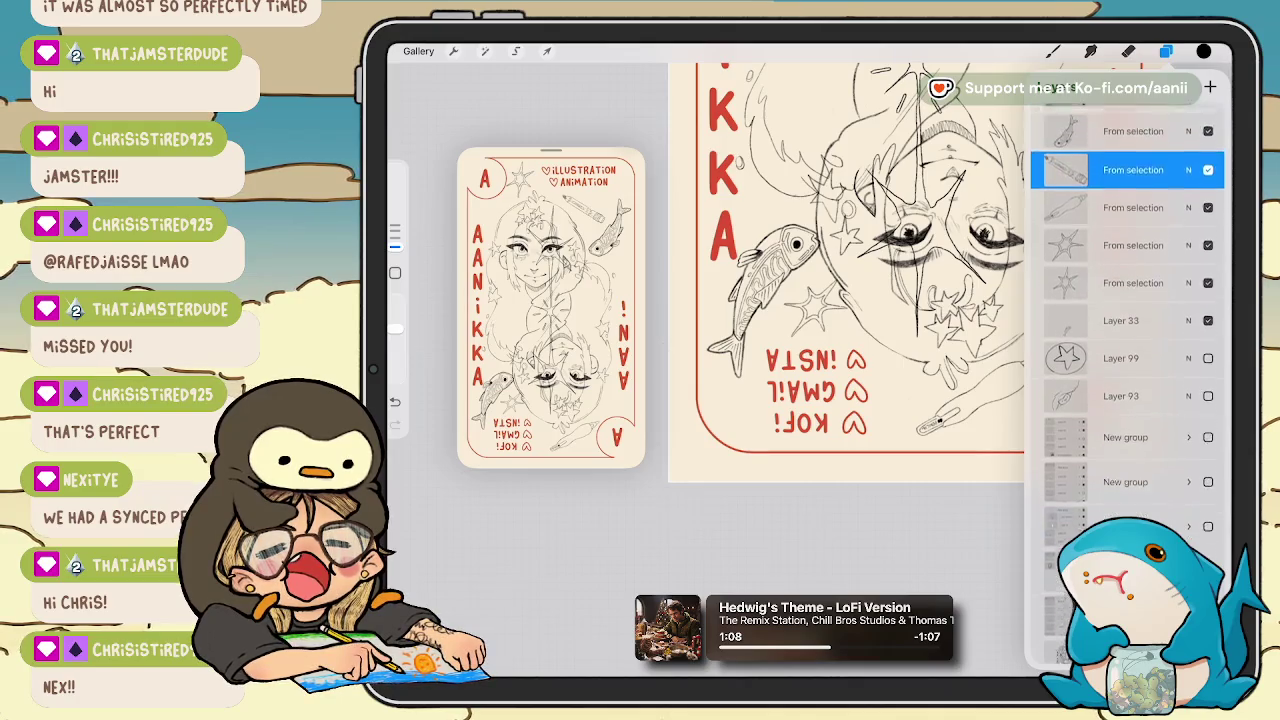
{"action": "scroll", "coordinate": [1127, 380], "scroll_direction": "up", "scroll_amount": 2}
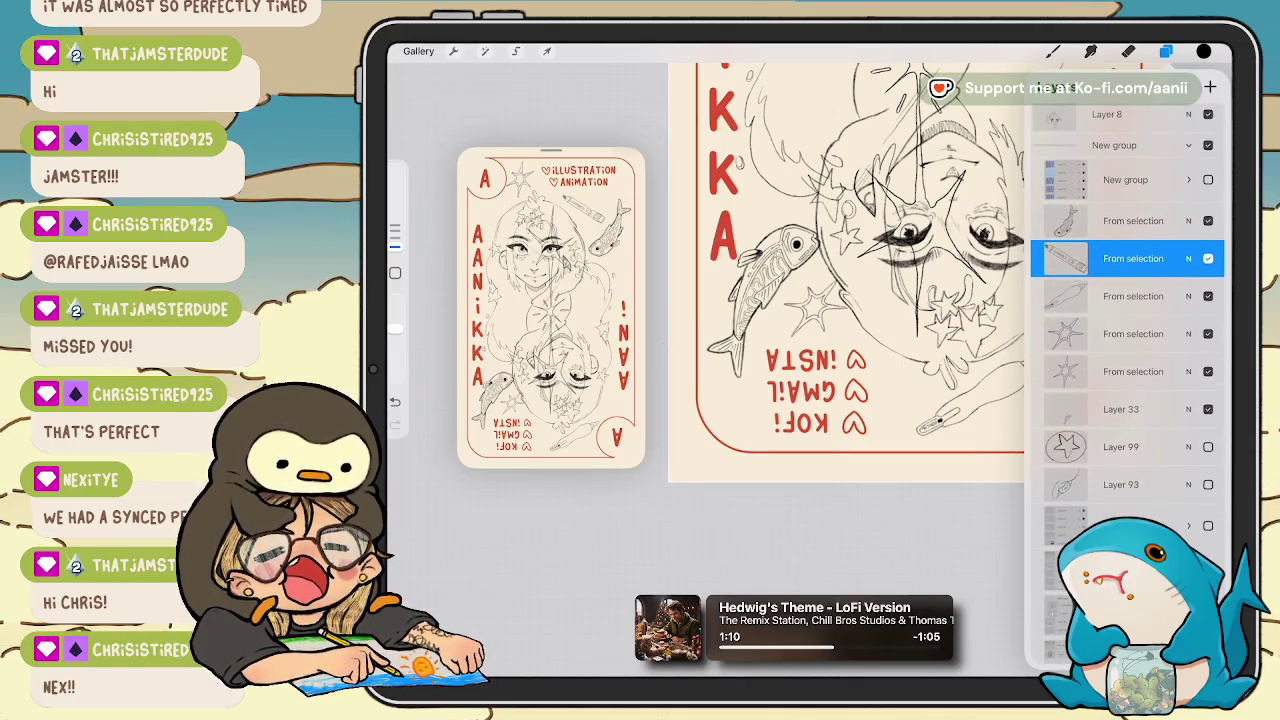
{"action": "left_click", "coordinate": [1121, 409]}
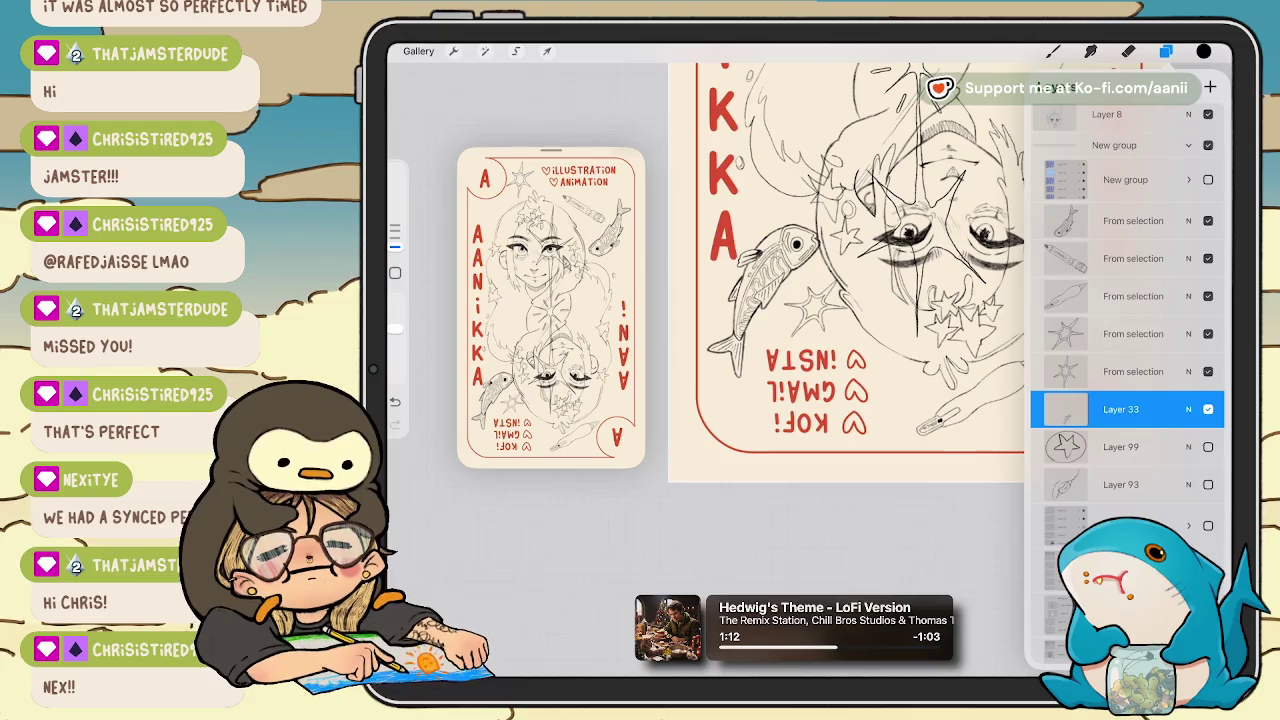
{"action": "key", "text": "s"}
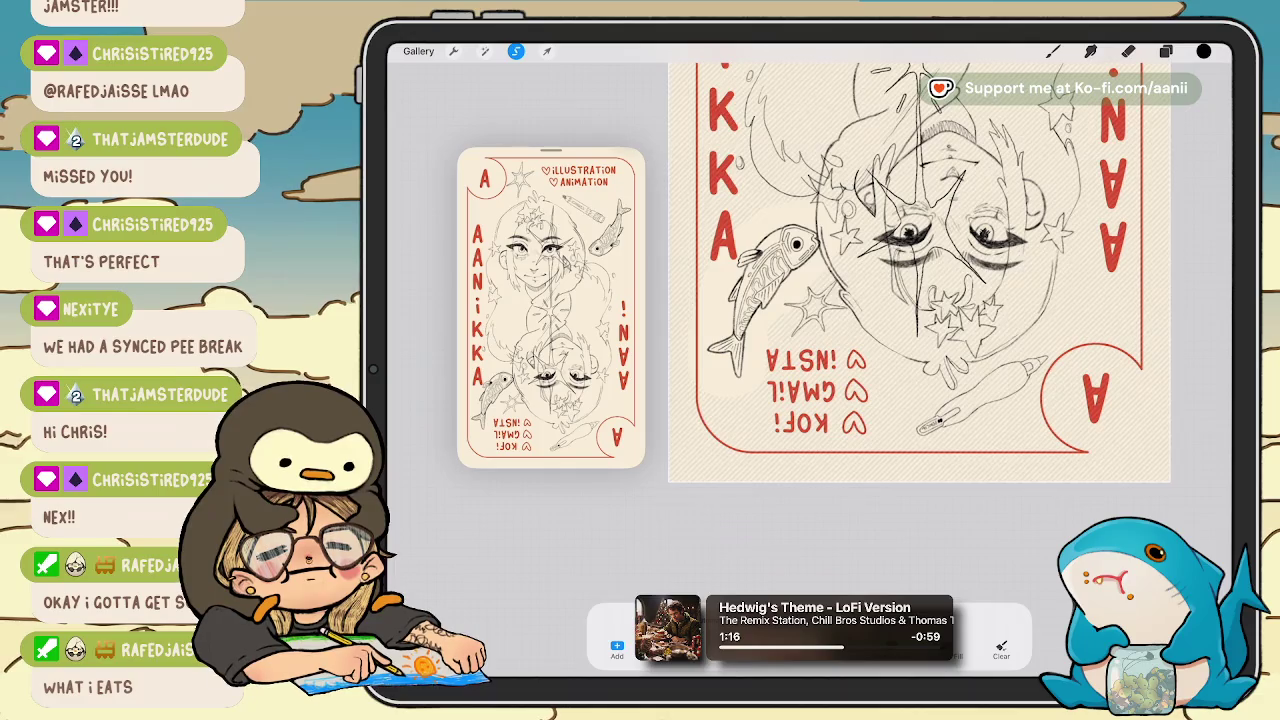
{"action": "left_click", "coordinate": [1028, 295]}
Delete the emptied Layer 33 and rotate the view to show the whole card.
{"action": "left_click", "coordinate": [1166, 51]}
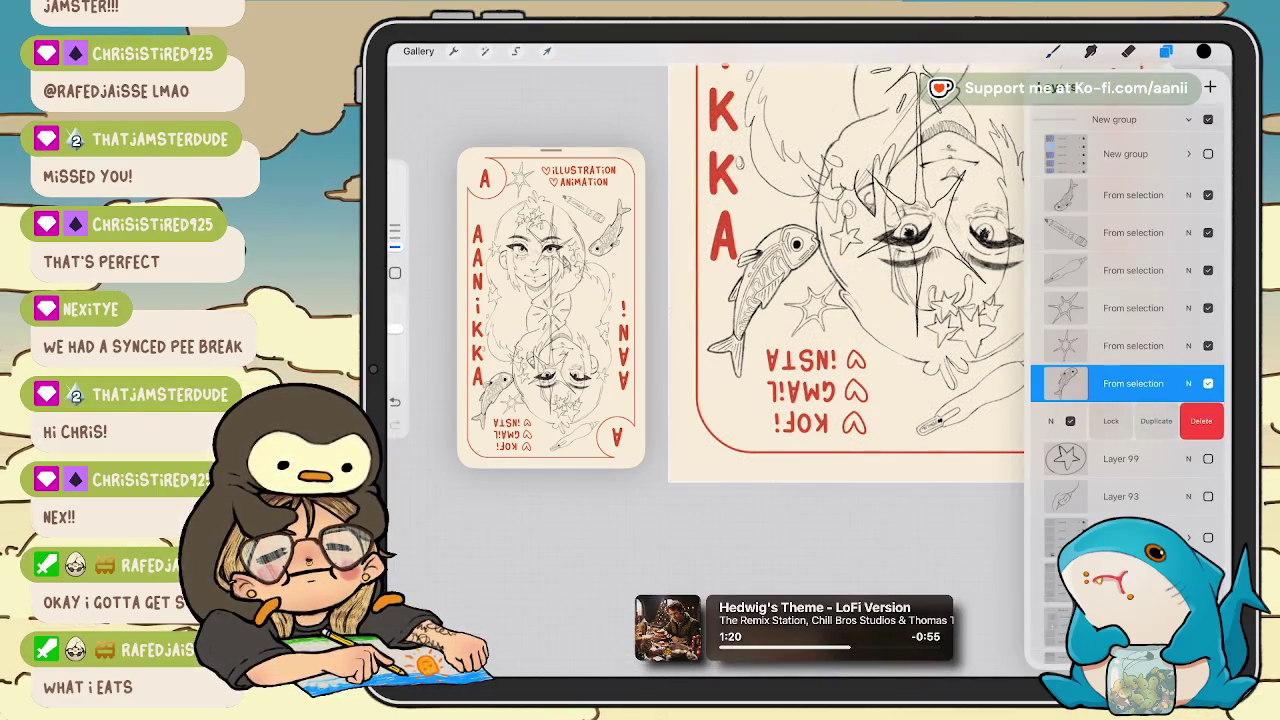
{"action": "left_click", "coordinate": [1200, 421]}
{"action": "left_click", "coordinate": [1133, 383]}
{"action": "left_click", "coordinate": [800, 540]}
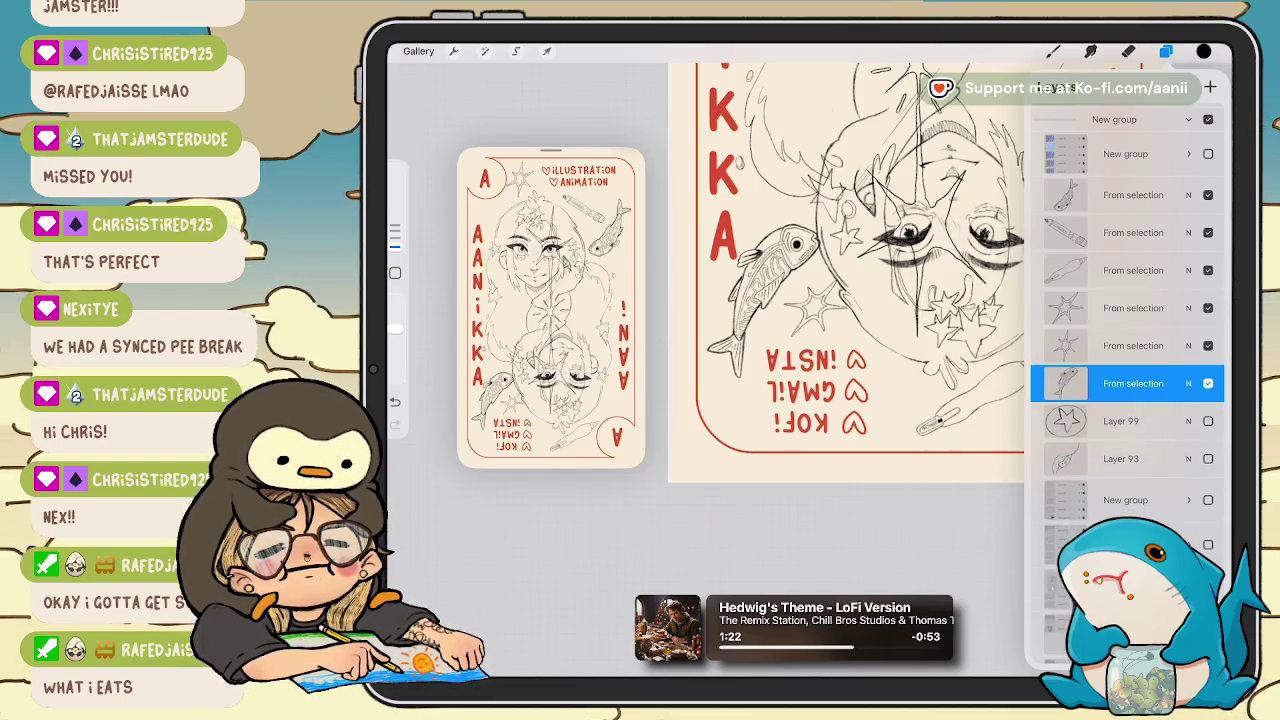
{"action": "left_click_drag", "start_coordinate": [820, 300], "coordinate": [760, 380]}
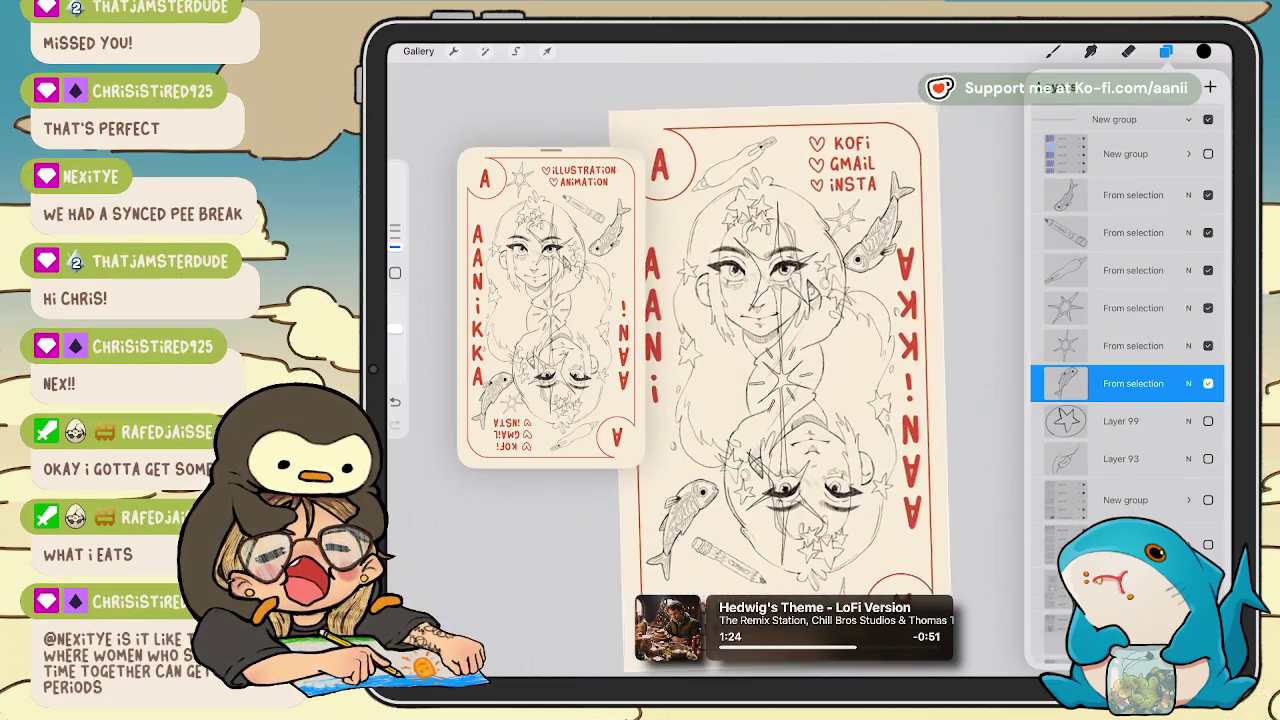
{"action": "left_click_drag", "start_coordinate": [820, 300], "coordinate": [780, 340]}
{"action": "left_click", "coordinate": [547, 51]}
{"action": "left_click", "coordinate": [1166, 51]}
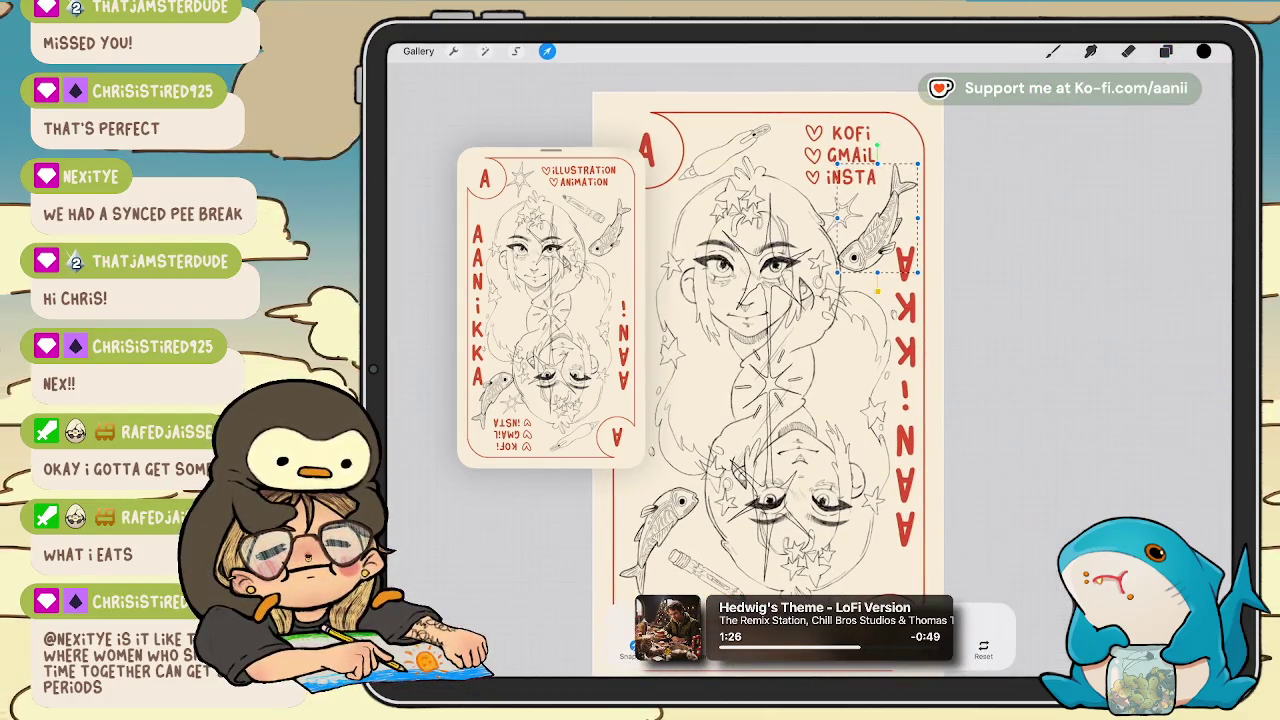
{"action": "left_click_drag", "start_coordinate": [870, 230], "coordinate": [868, 196]}
{"action": "left_click", "coordinate": [1053, 51]}
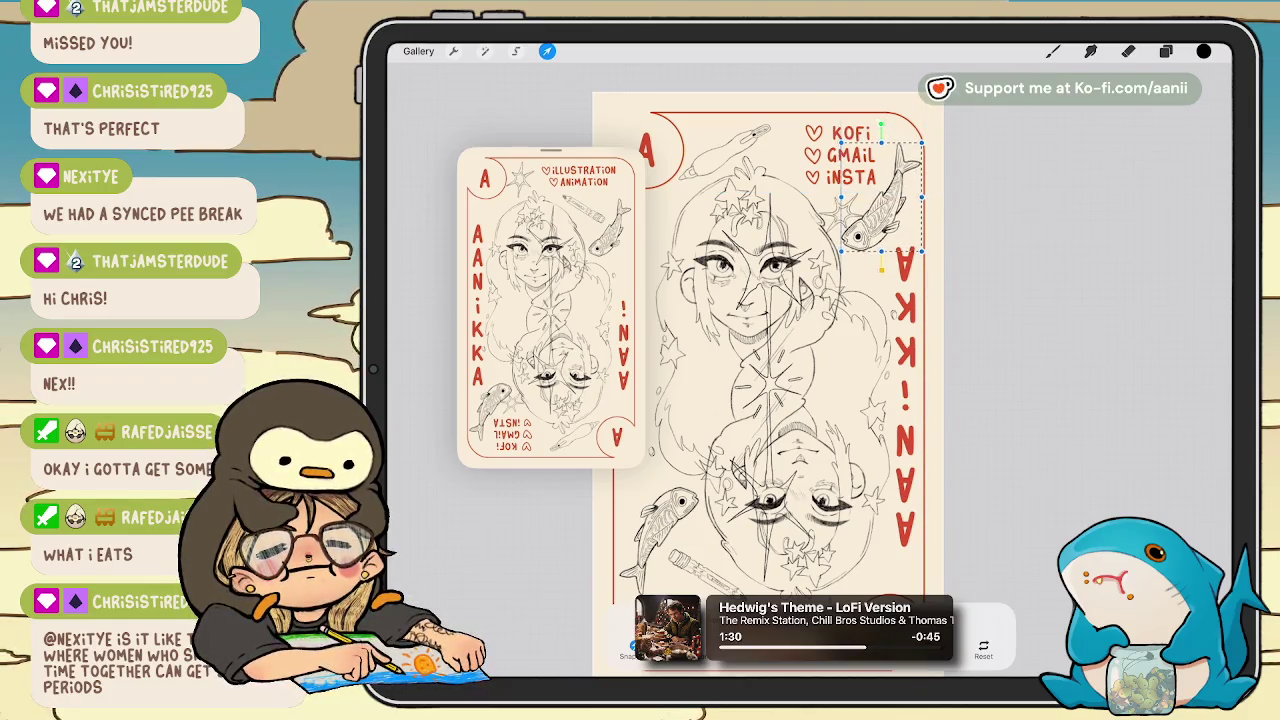
{"action": "left_click", "coordinate": [1166, 51]}
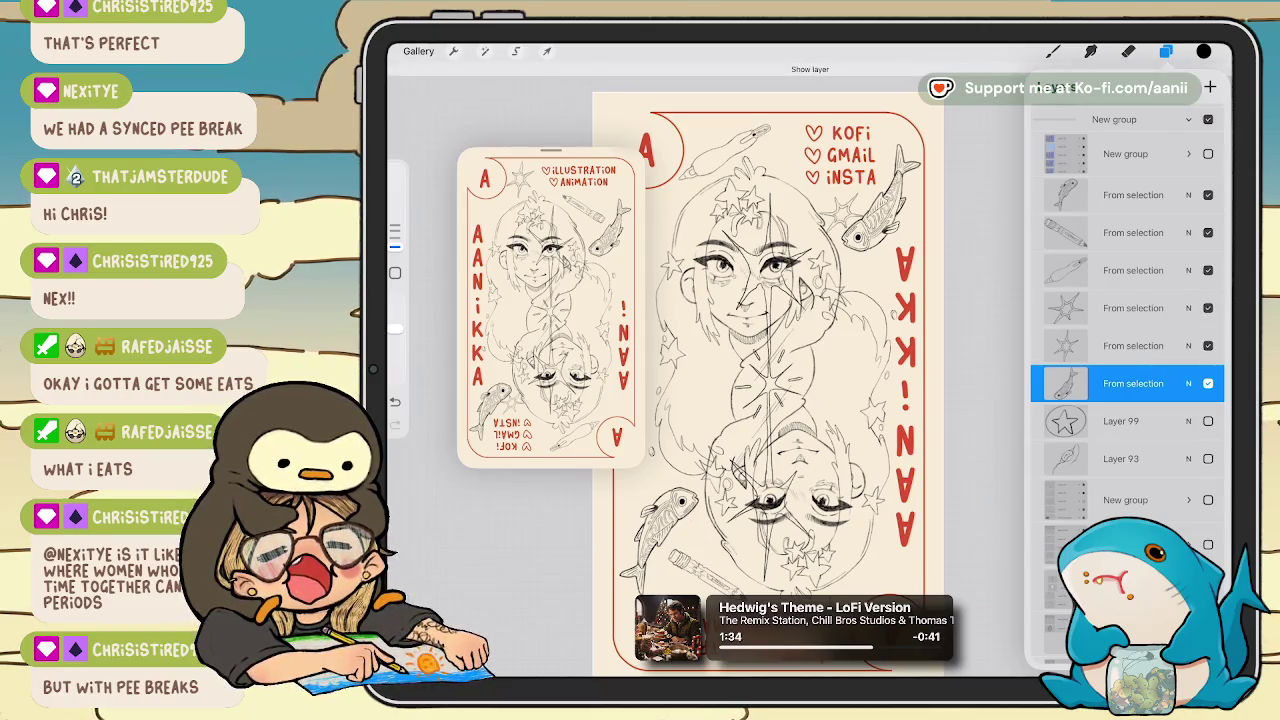
{"action": "left_click", "coordinate": [1133, 308]}
{"action": "left_click", "coordinate": [547, 51]}
{"action": "left_click", "coordinate": [1166, 51]}
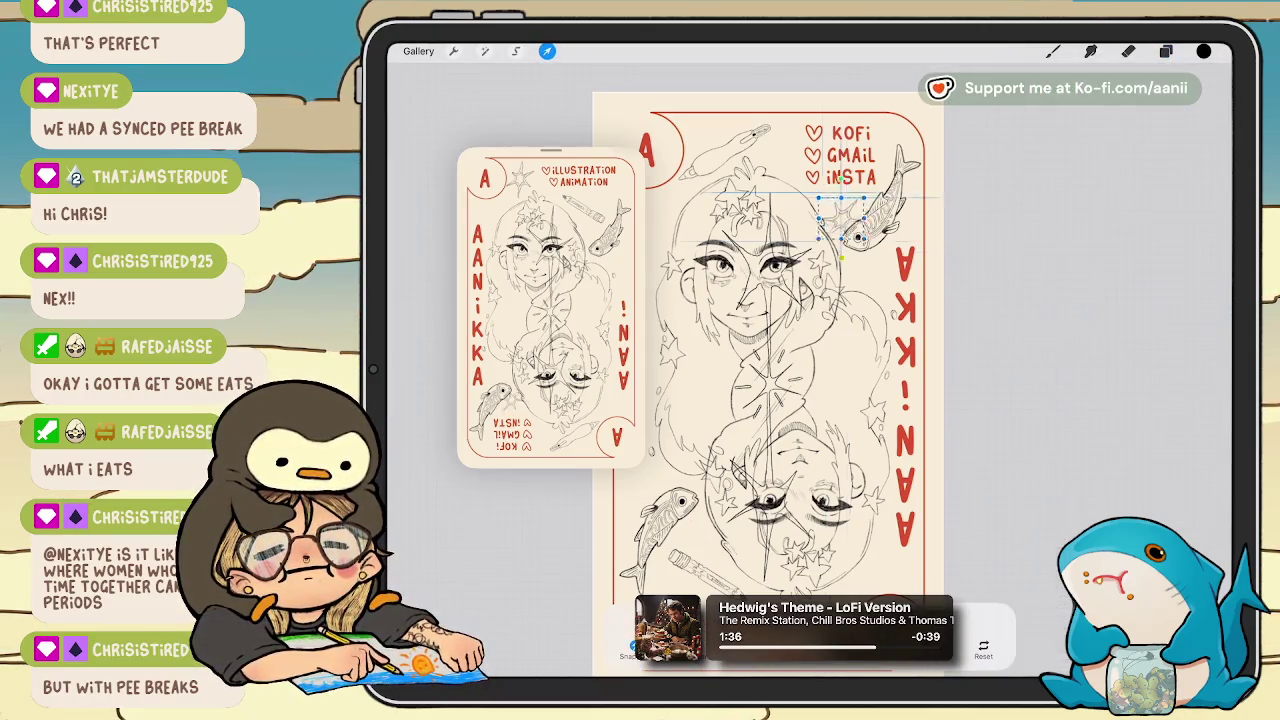
{"action": "left_click_drag", "start_coordinate": [840, 210], "coordinate": [875, 268]}
{"action": "scroll", "coordinate": [880, 300], "scroll_direction": "down", "scroll_amount": 5}
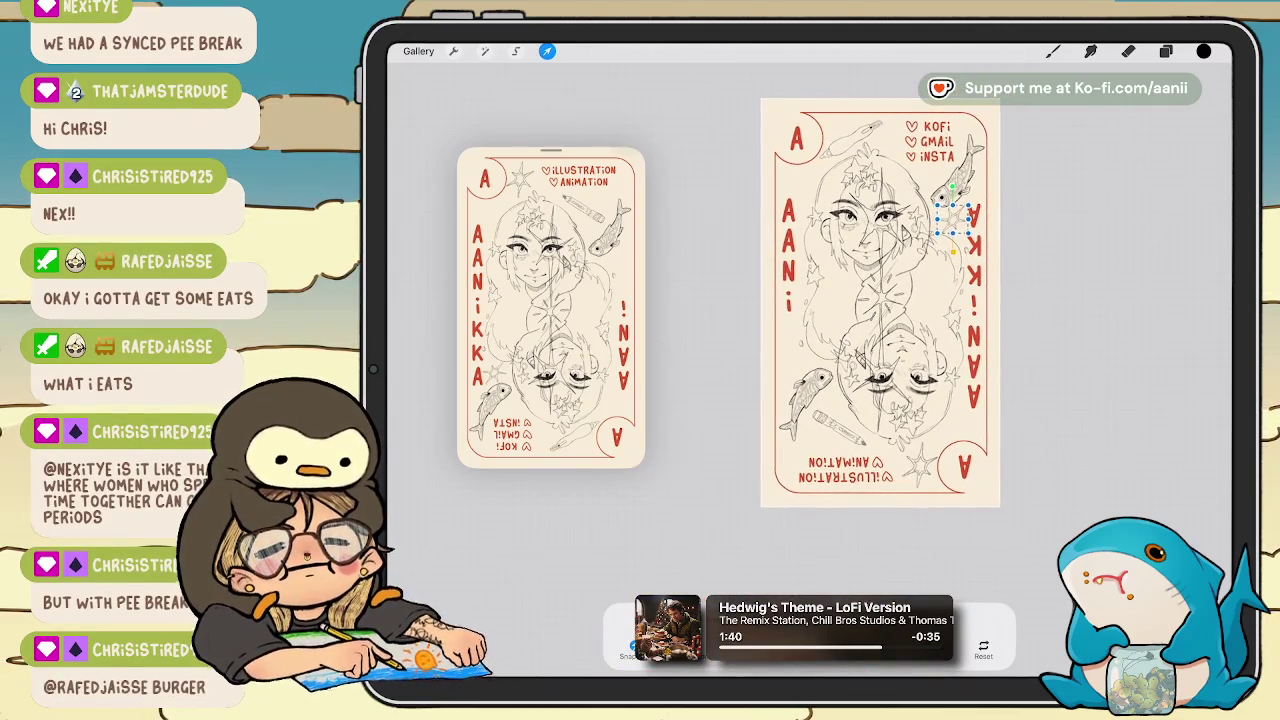
{"action": "left_click", "coordinate": [1166, 51]}
{"action": "left_click", "coordinate": [1208, 383]}
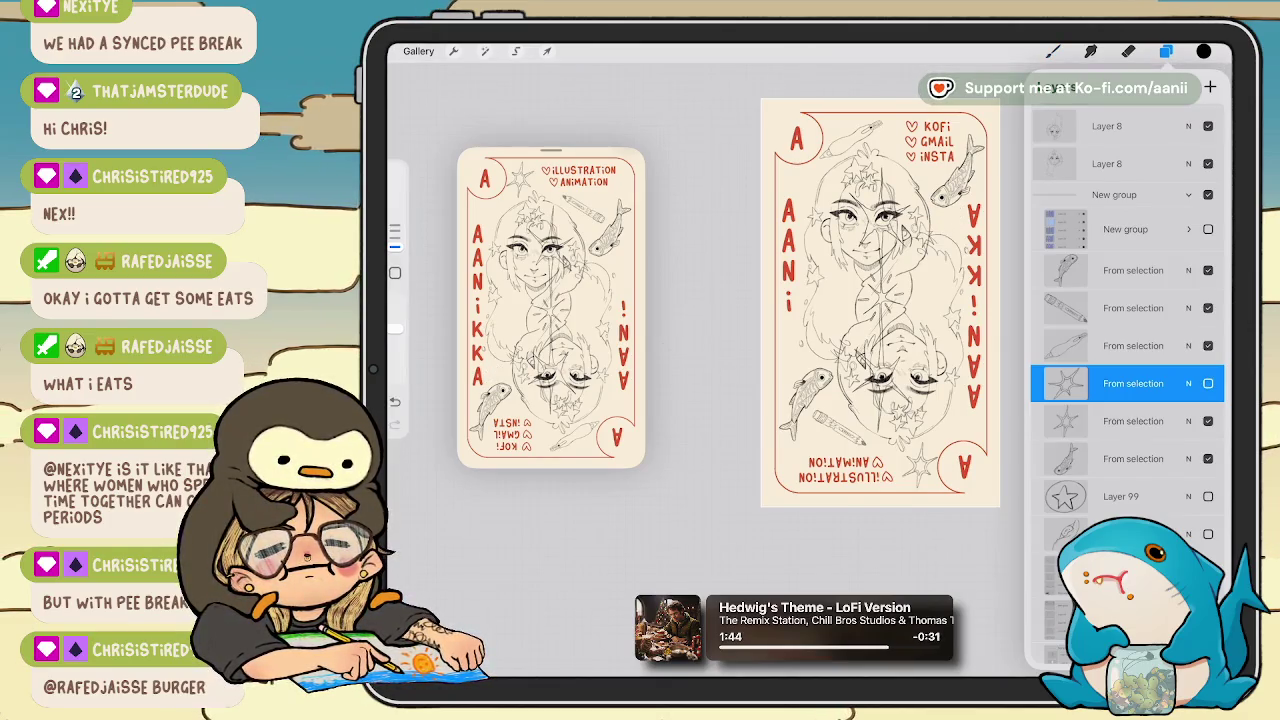
{"action": "left_click", "coordinate": [1208, 383]}
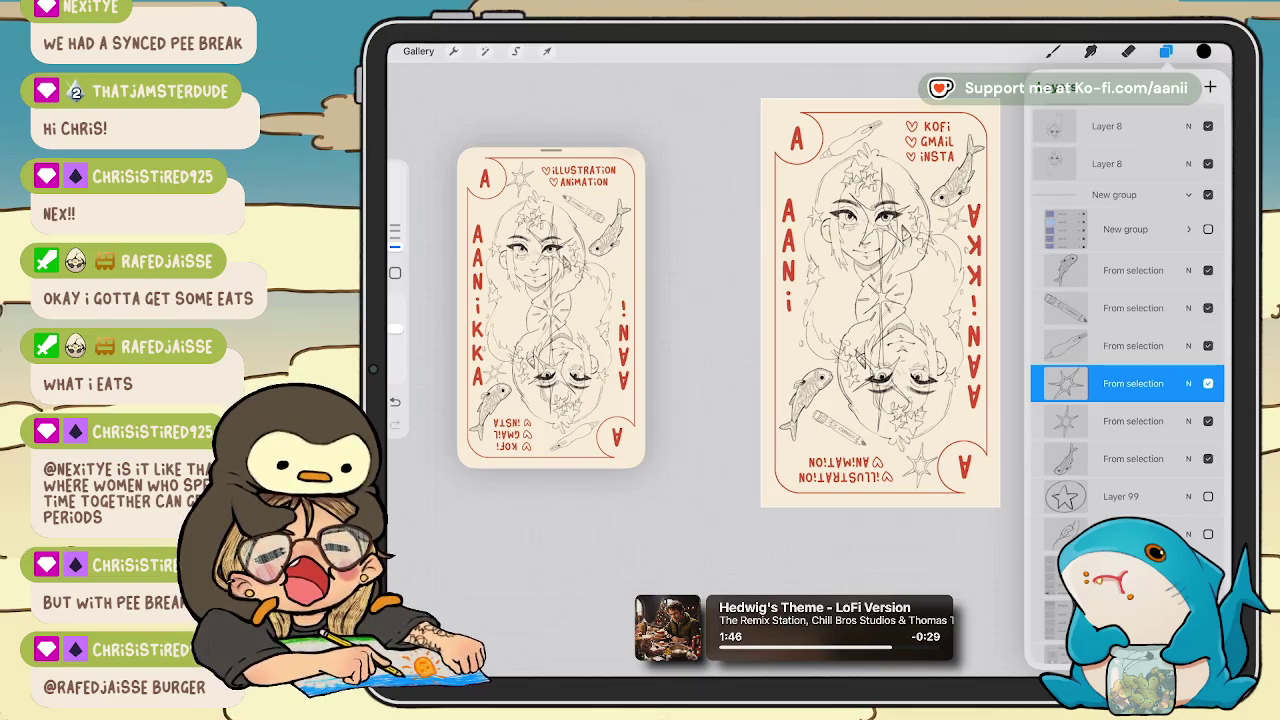
{"action": "left_click", "coordinate": [547, 51]}
{"action": "scroll", "coordinate": [810, 320], "scroll_direction": "up", "scroll_amount": 3}
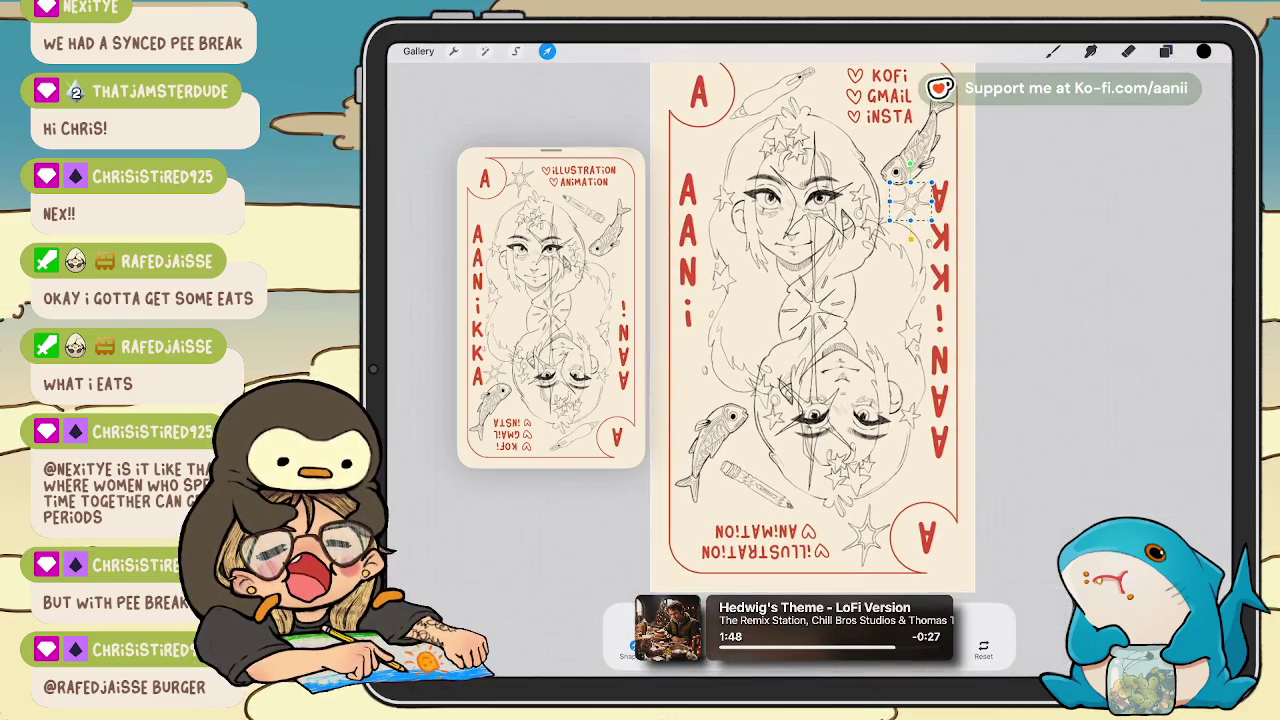
{"action": "left_click_drag", "start_coordinate": [890, 222], "coordinate": [894, 218]}
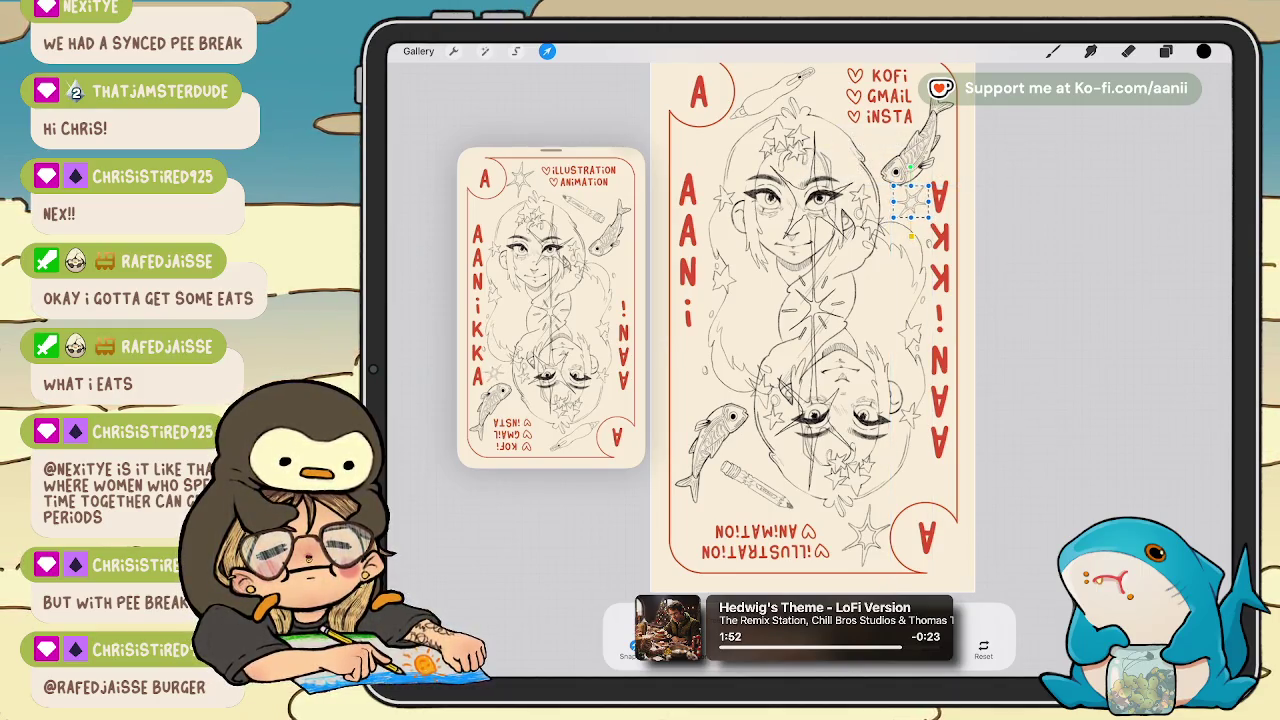
{"action": "key", "text": "b"}
{"action": "key", "text": "v"}
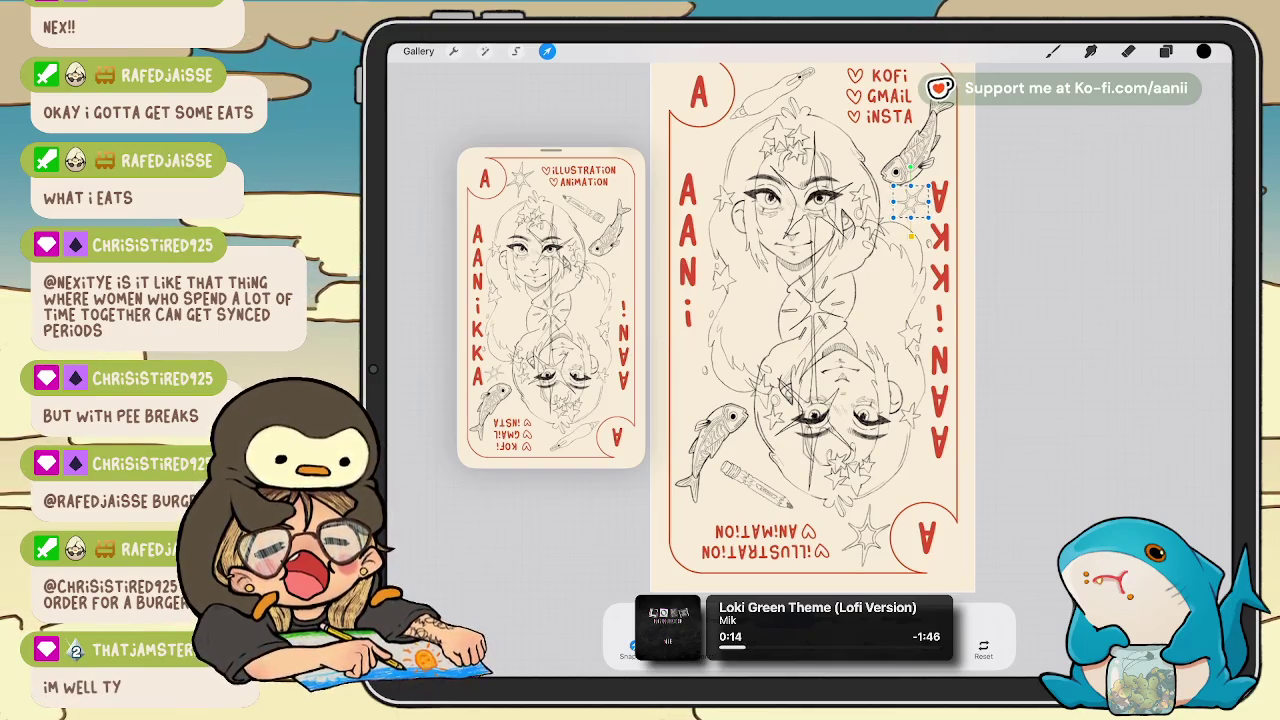
{"action": "scroll", "coordinate": [680, 370], "scroll_direction": "up", "scroll_amount": 5}
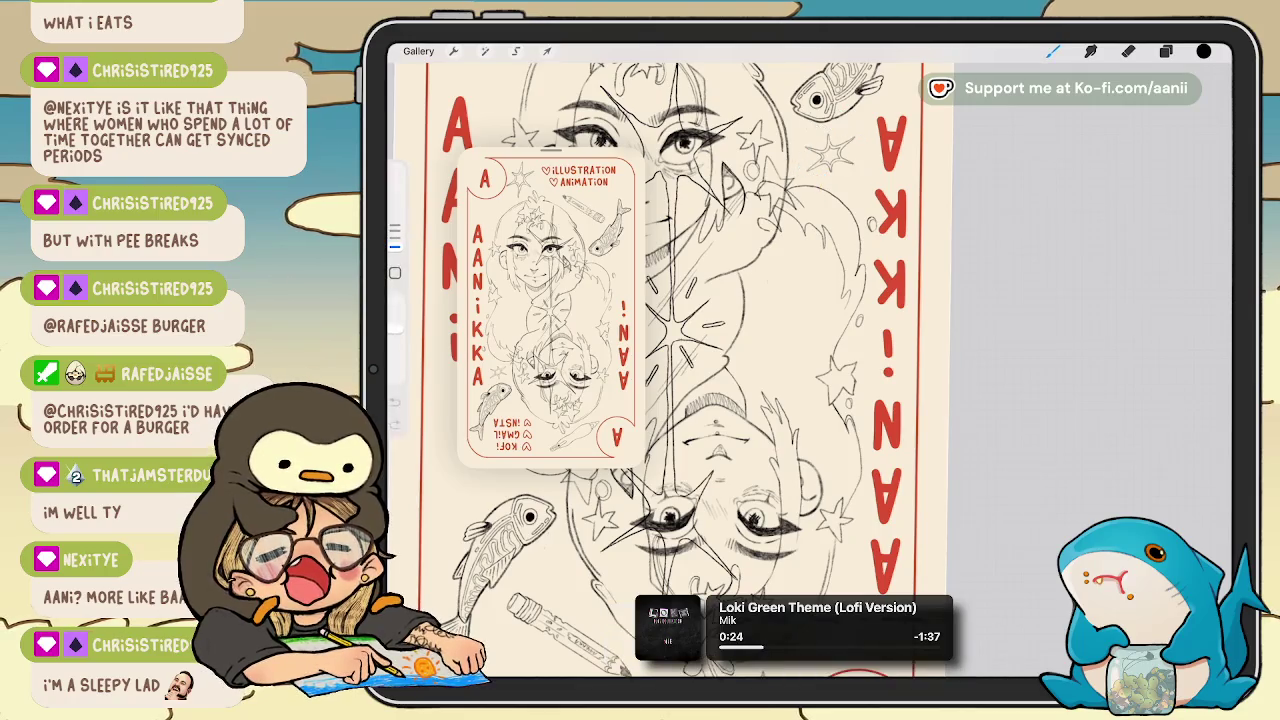
Select the pencil drawing's layer and switch to freehand lasso selection.
{"action": "scroll", "coordinate": [690, 370], "scroll_direction": "down", "scroll_amount": 5}
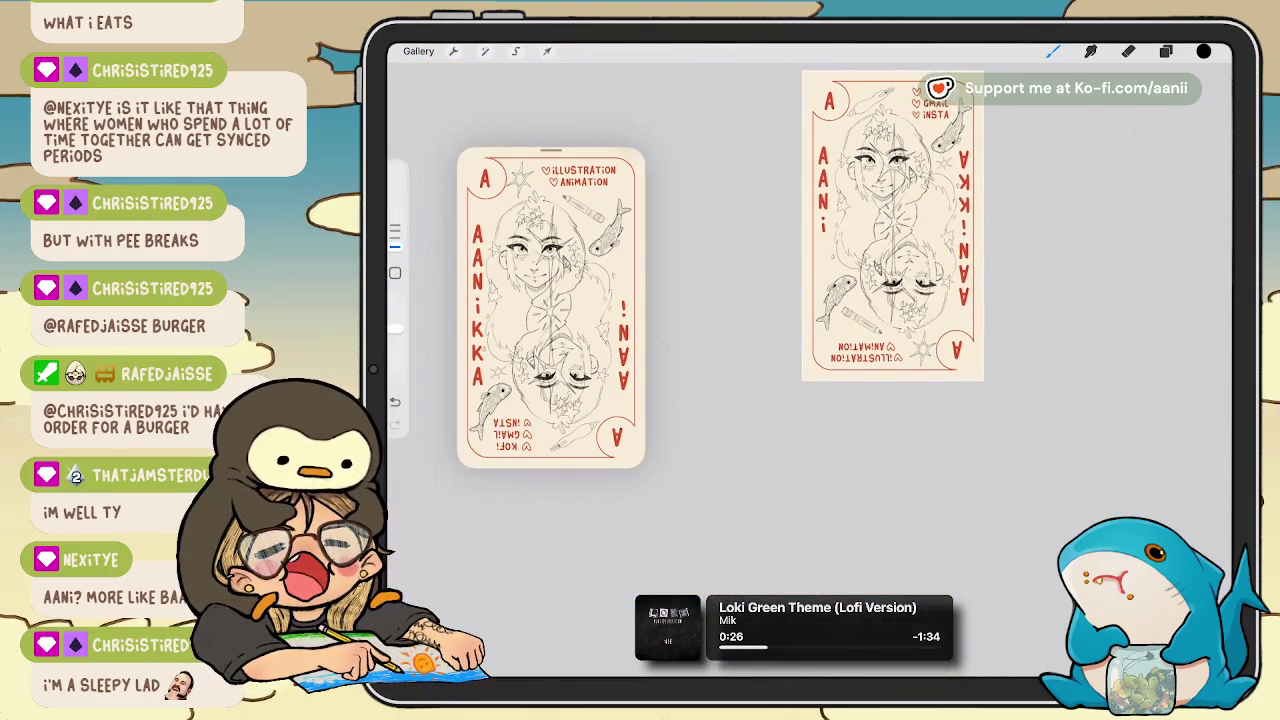
{"action": "left_click_drag", "start_coordinate": [893, 225], "coordinate": [876, 265]}
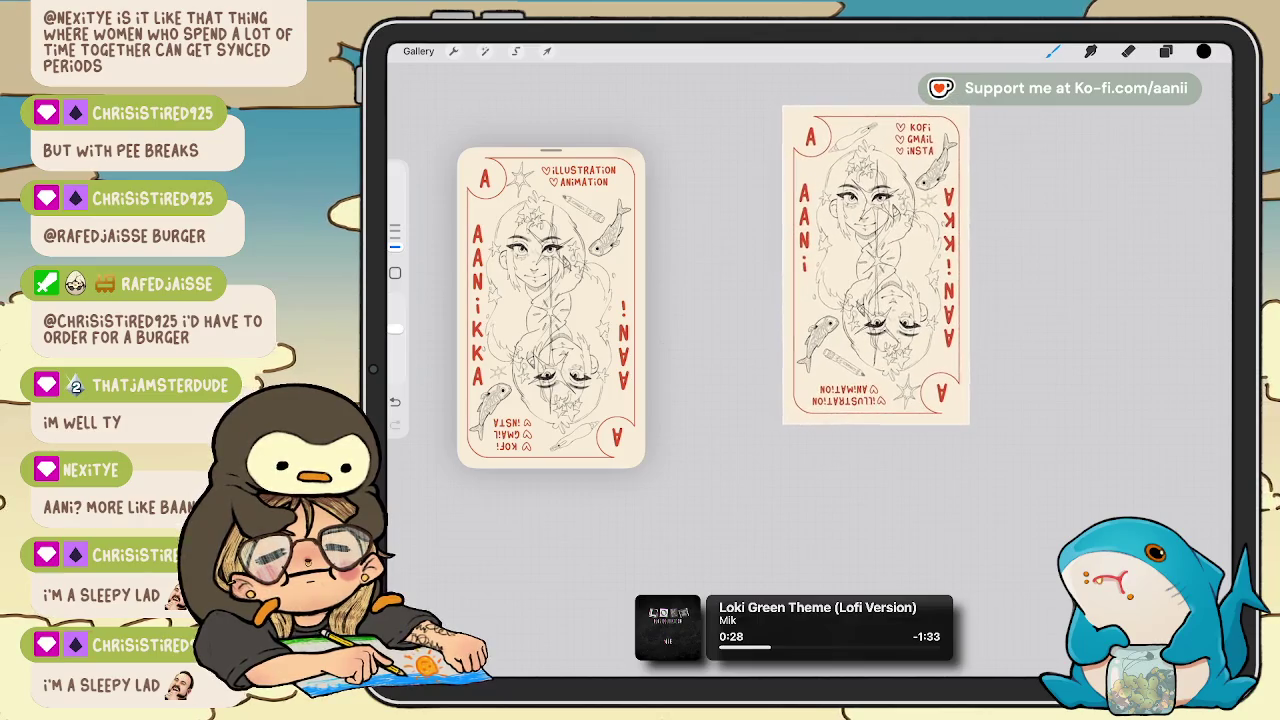
{"action": "left_click", "coordinate": [1166, 51]}
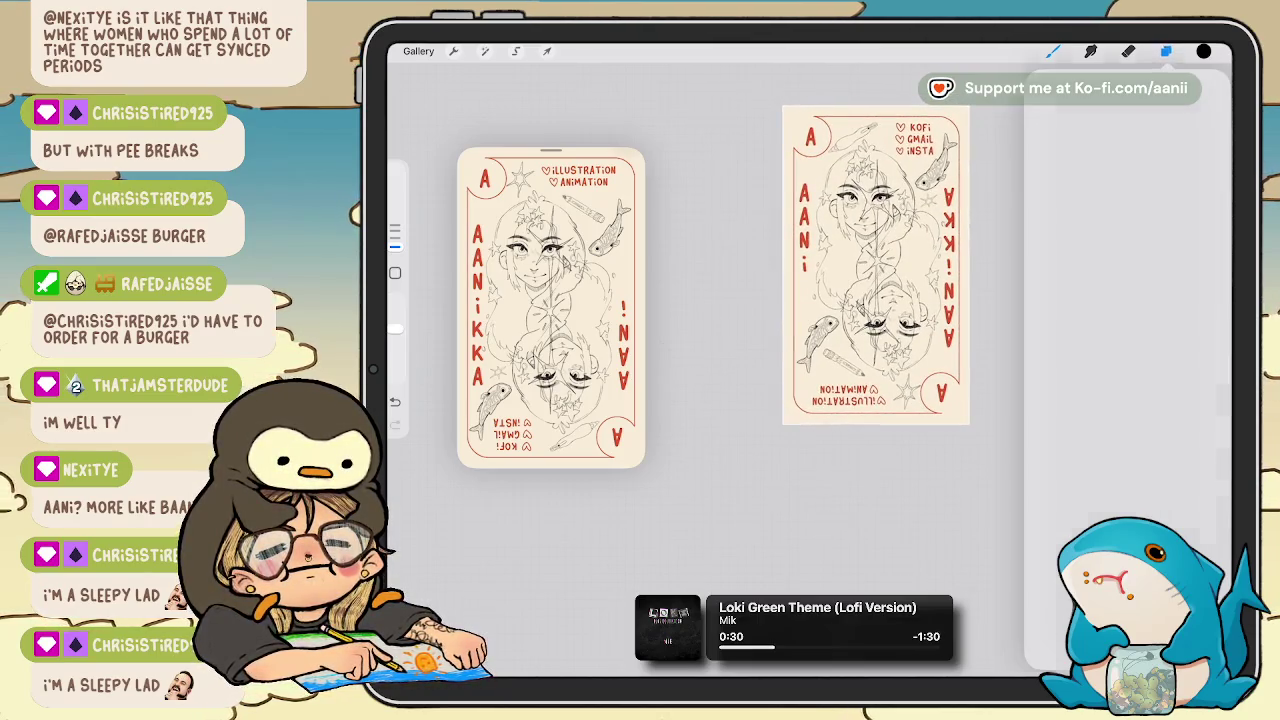
{"action": "left_click", "coordinate": [1133, 301]}
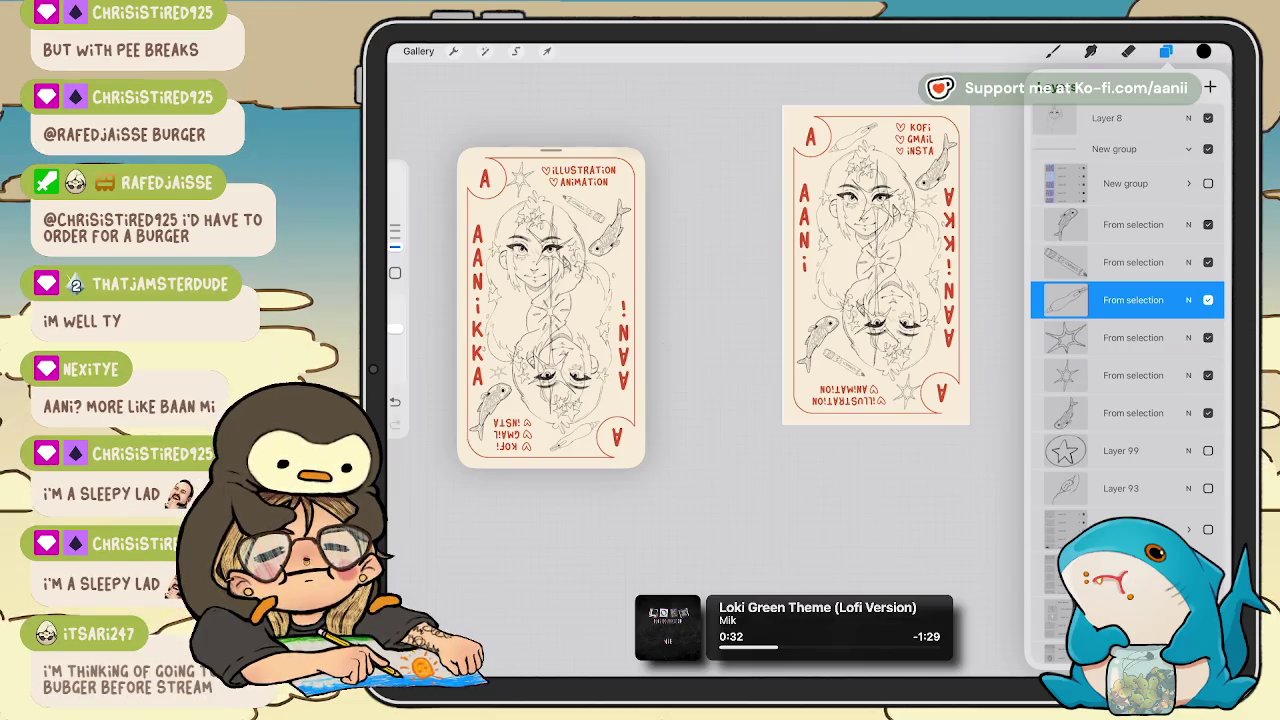
{"action": "scroll", "coordinate": [875, 265], "scroll_direction": "up", "scroll_amount": 5}
{"action": "scroll", "coordinate": [830, 380], "scroll_direction": "up", "scroll_amount": 3}
{"action": "scroll", "coordinate": [830, 380], "scroll_direction": "up", "scroll_amount": 3}
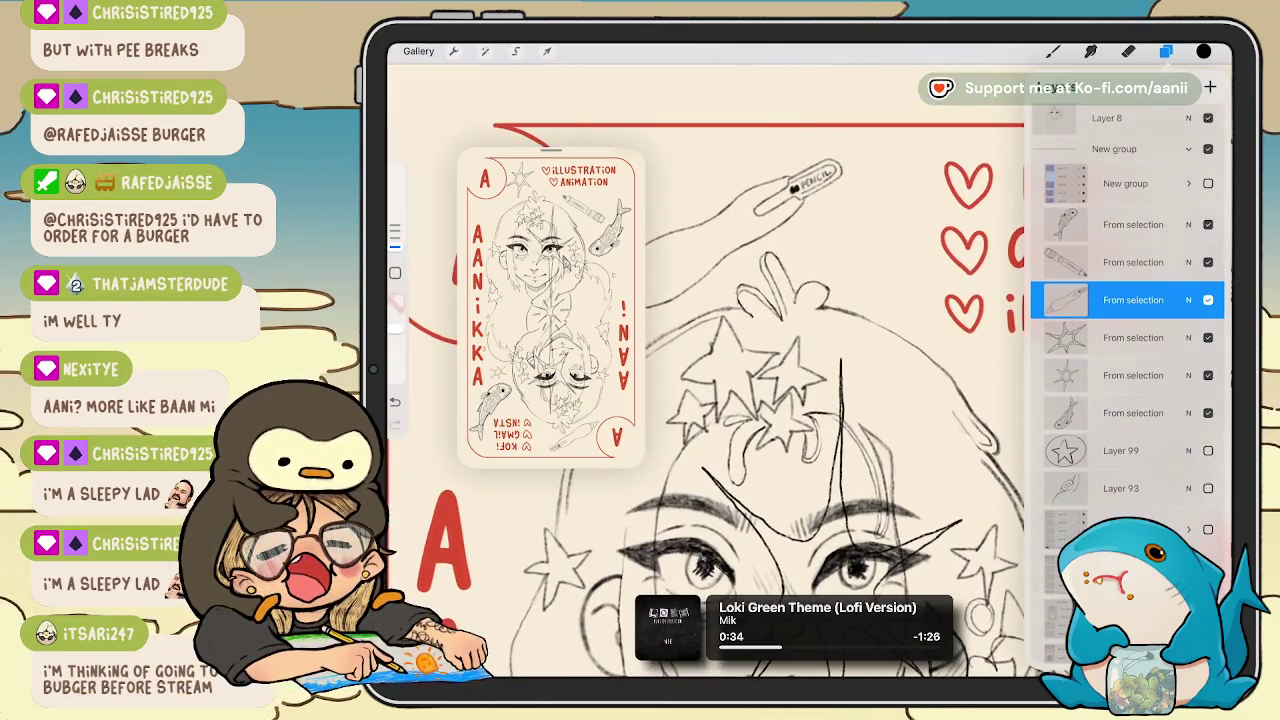
{"action": "left_click", "coordinate": [516, 51]}
Rotate the selected pencil drawing very slightly and commit it.
{"action": "scroll", "coordinate": [830, 380], "scroll_direction": "up", "scroll_amount": 2}
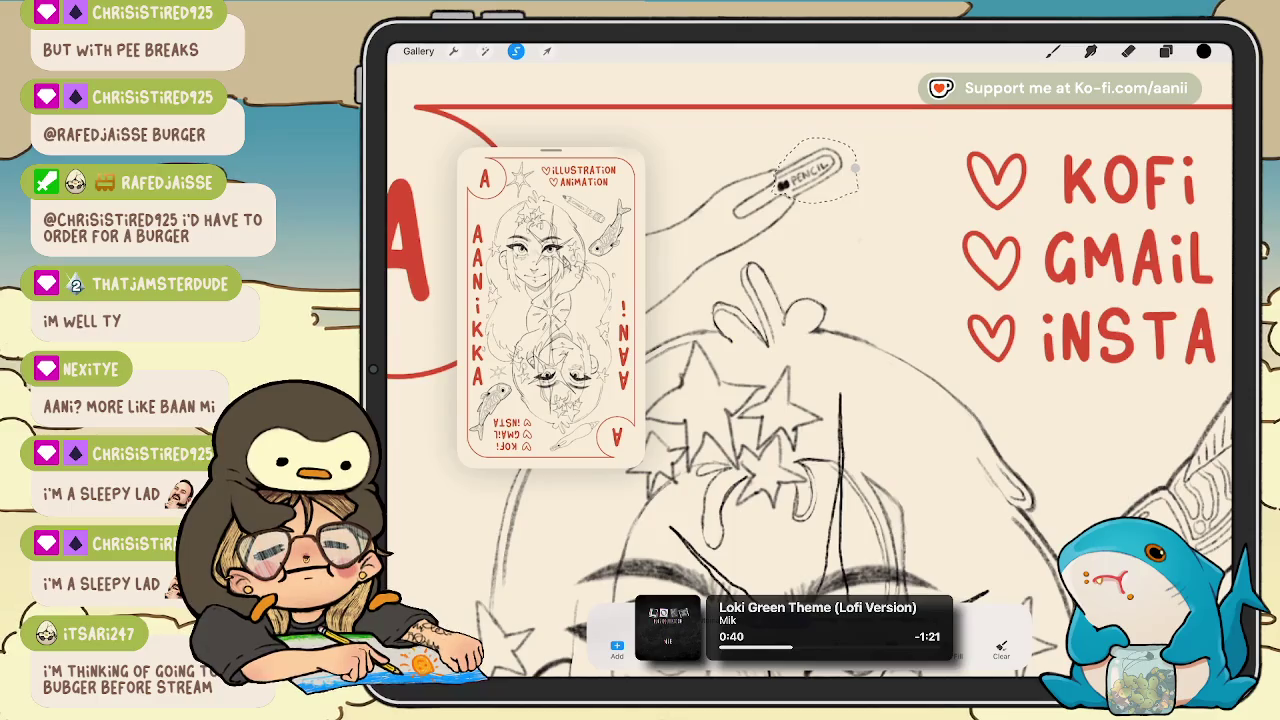
{"action": "left_click", "coordinate": [547, 51]}
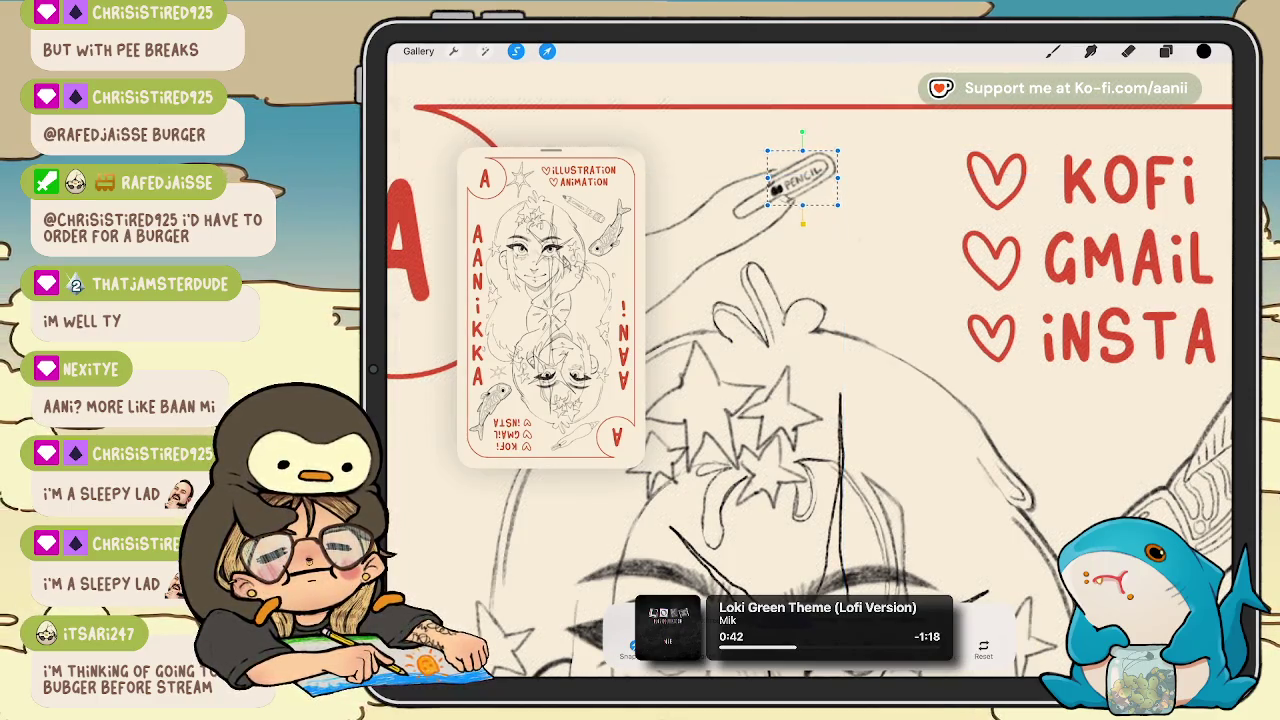
{"action": "left_click_drag", "start_coordinate": [802, 131], "coordinate": [803, 126]}
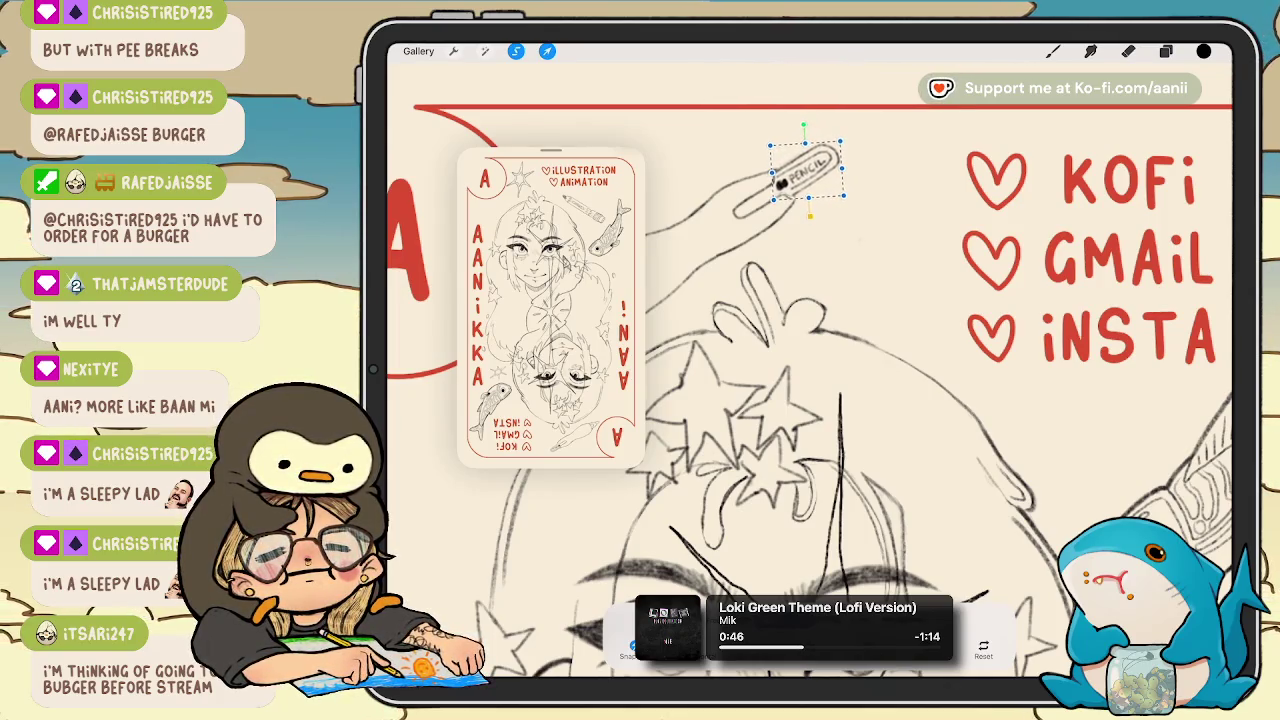
{"action": "key", "text": "b"}
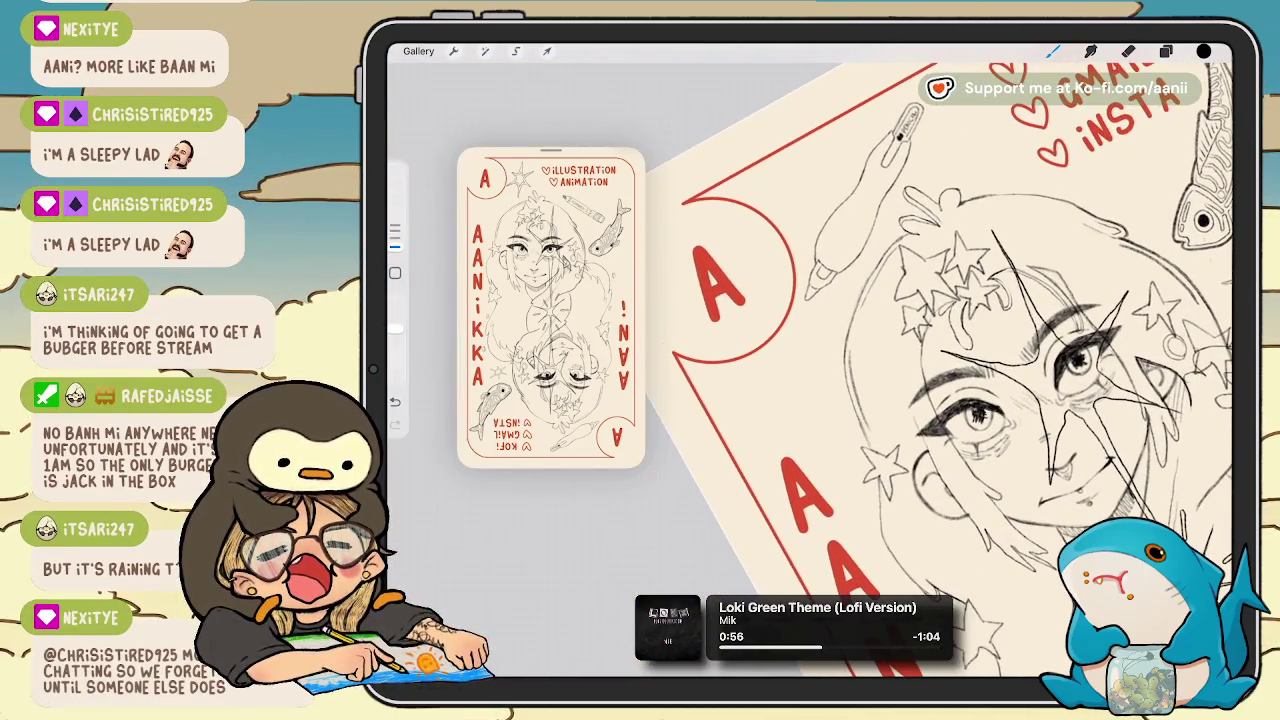
{"action": "left_click", "coordinate": [516, 51]}
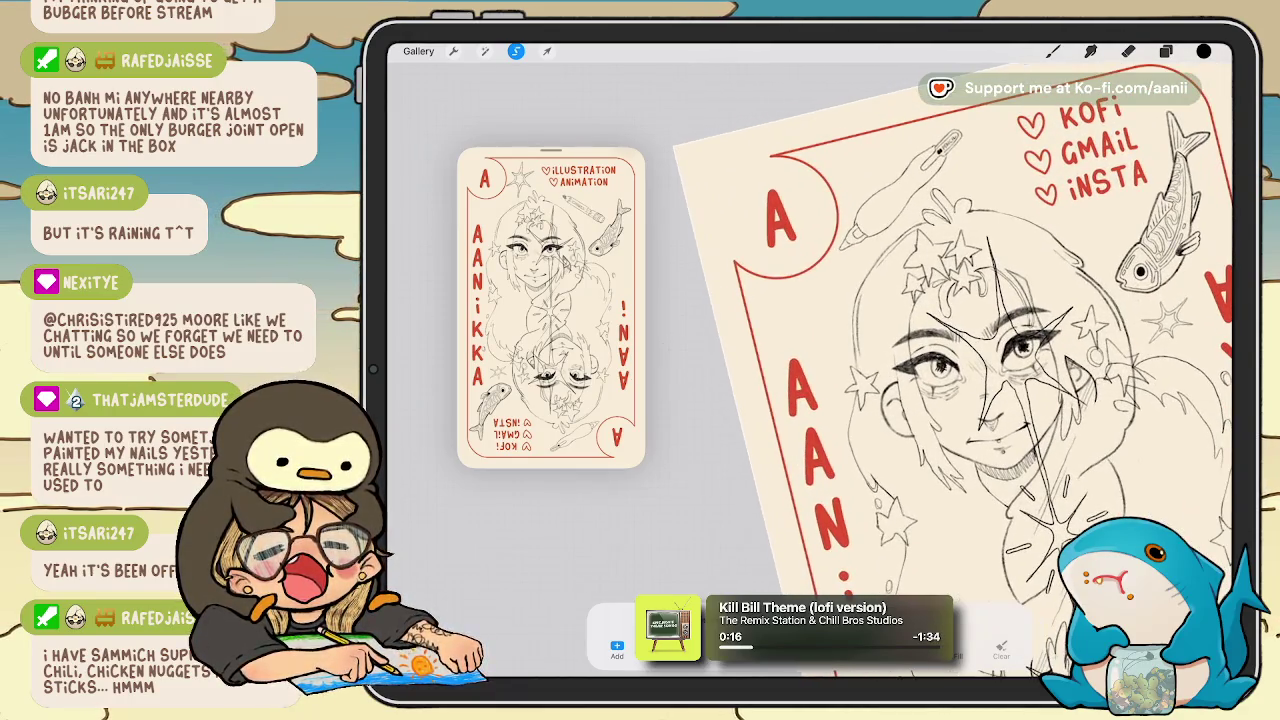
Lasso the pen sketch, shift it up-right and rotate it flatter.
{"action": "key", "text": "ctrl+z"}
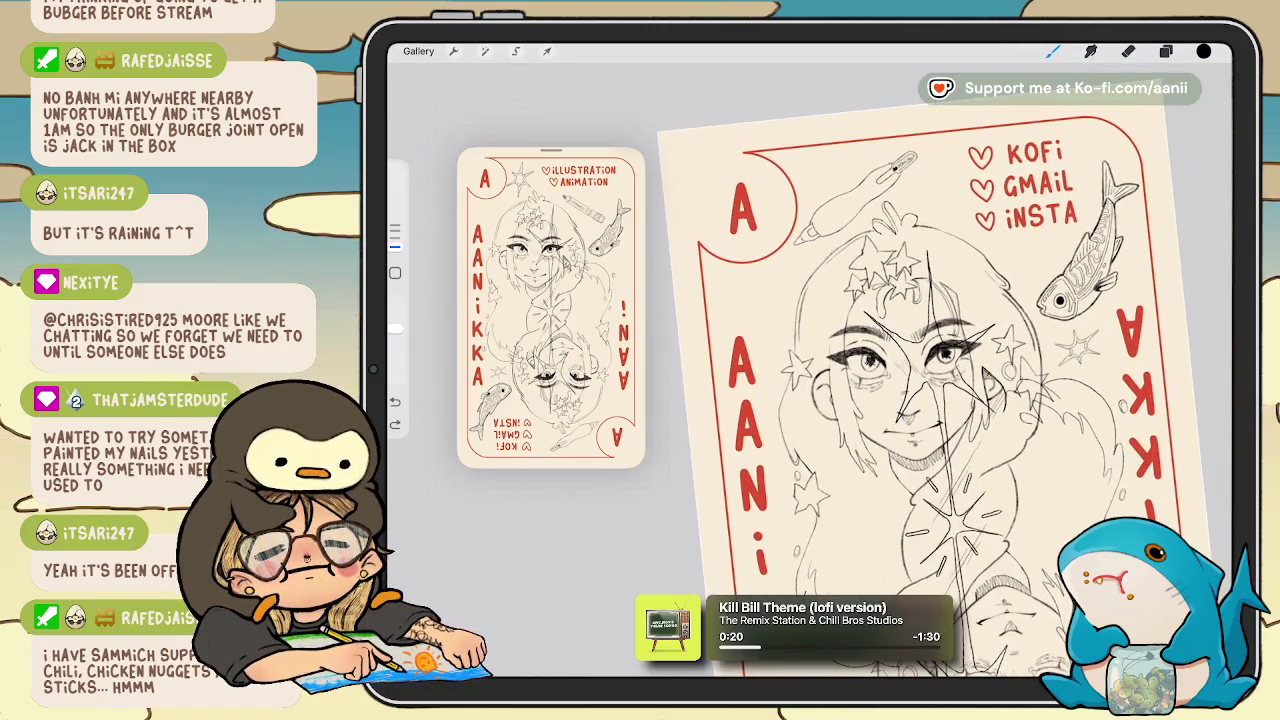
{"action": "key", "text": "s"}
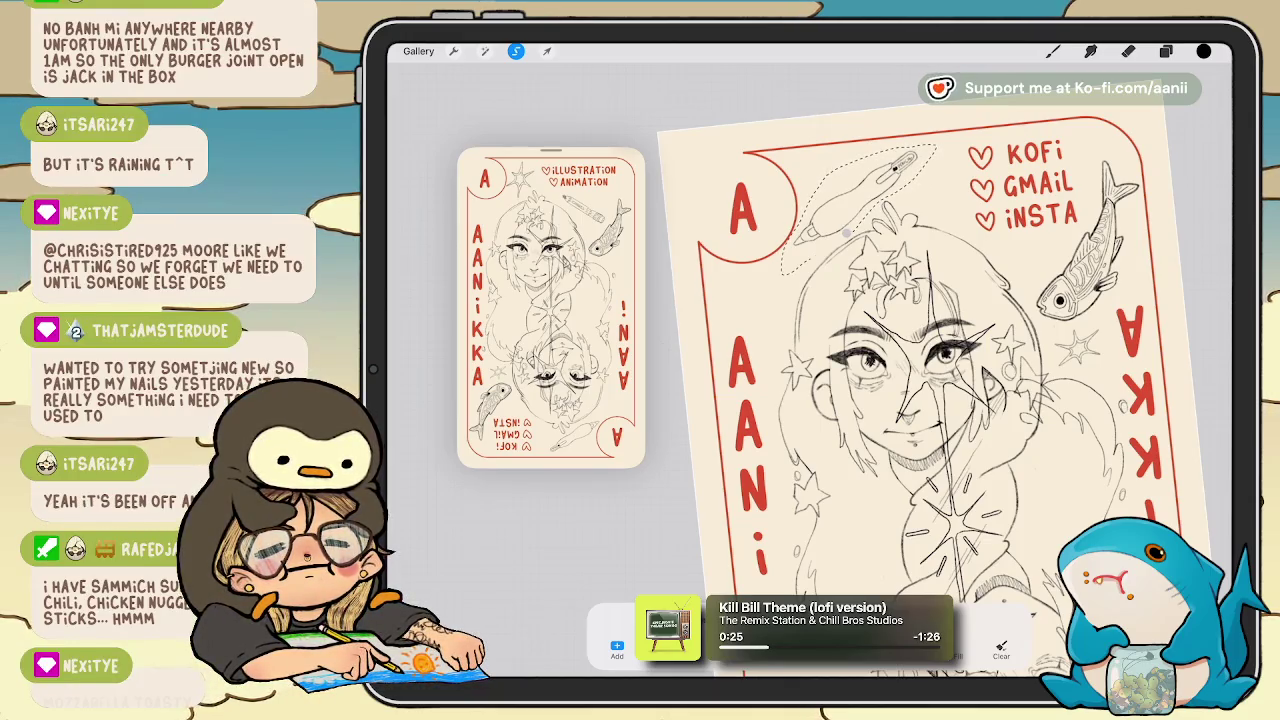
{"action": "key", "text": "v"}
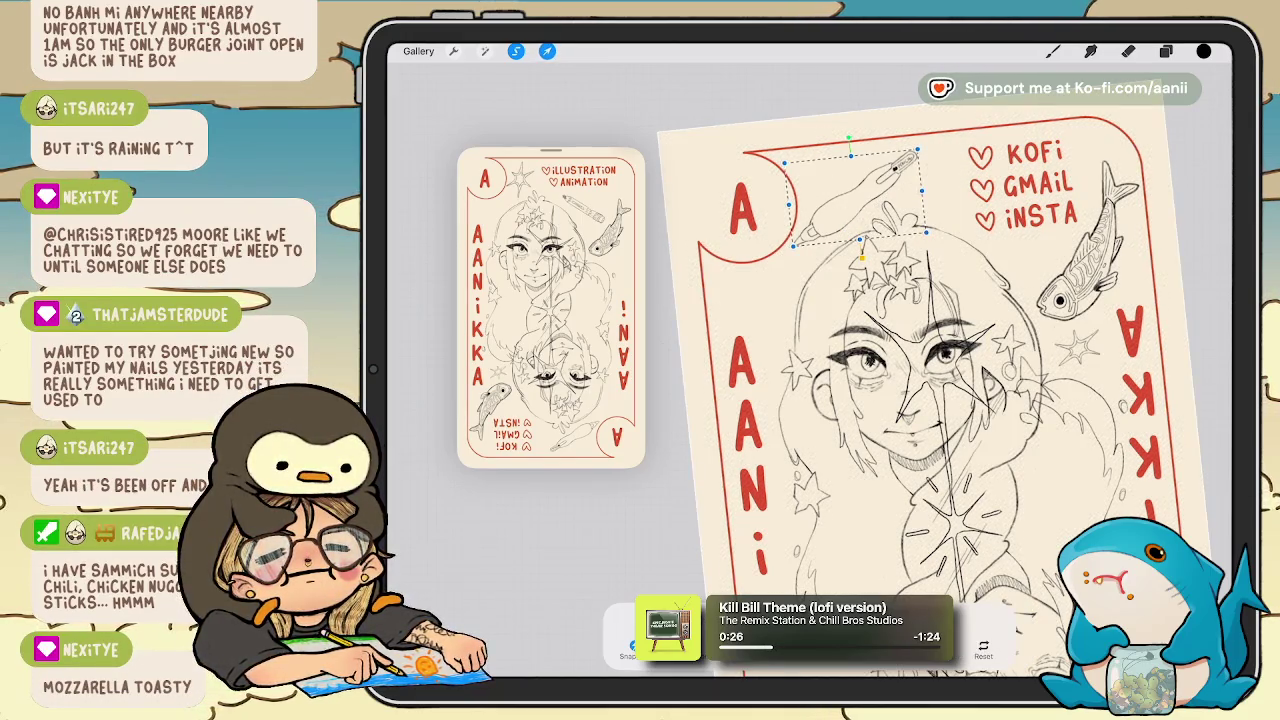
{"action": "left_click_drag", "start_coordinate": [850, 200], "coordinate": [870, 182]}
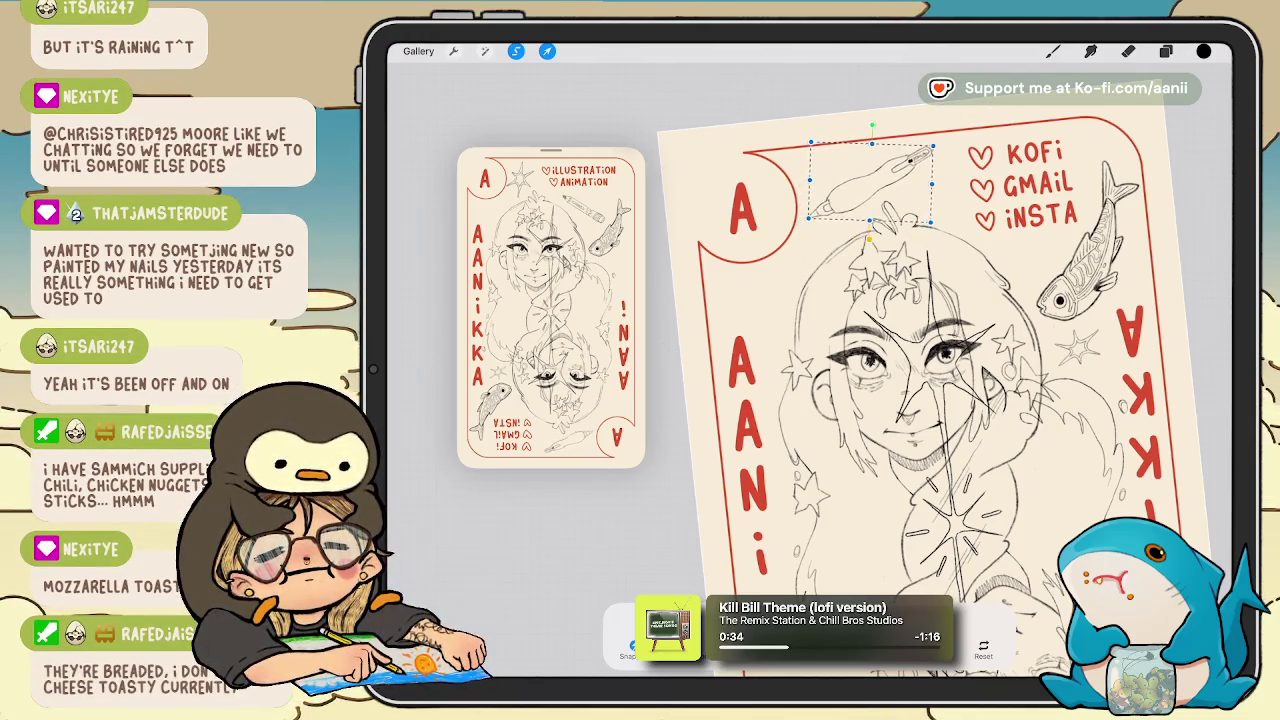
{"action": "left_click", "coordinate": [1053, 51]}
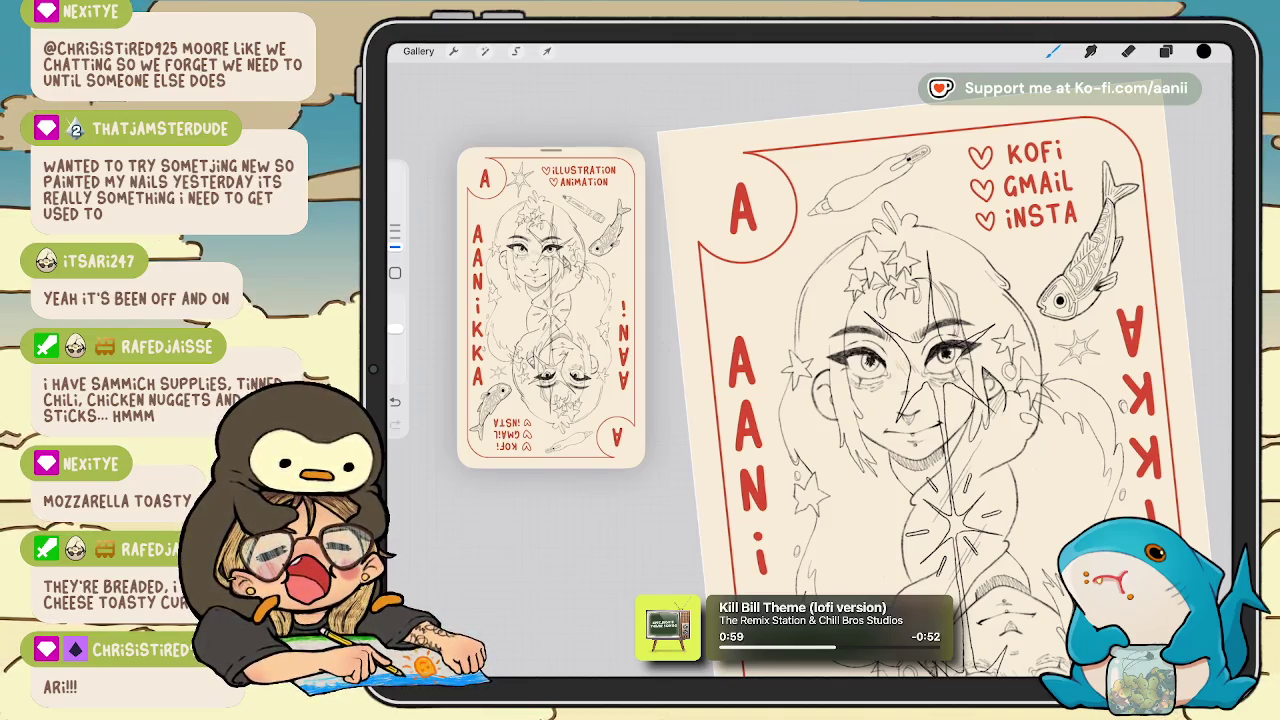
Straighten and recentre the card upright with its top edge visible, showing the layers.
{"action": "scroll", "coordinate": [934, 378], "scroll_direction": "down", "scroll_amount": 3}
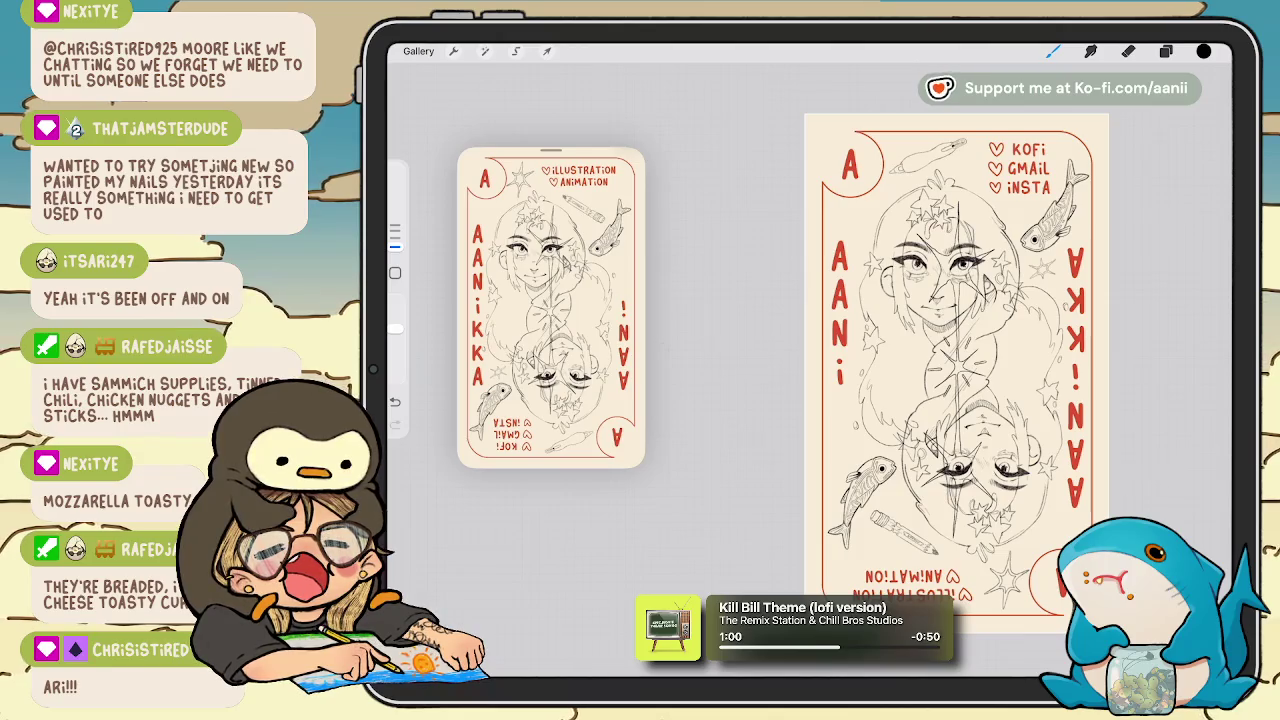
{"action": "left_click_drag", "start_coordinate": [956, 373], "coordinate": [900, 320]}
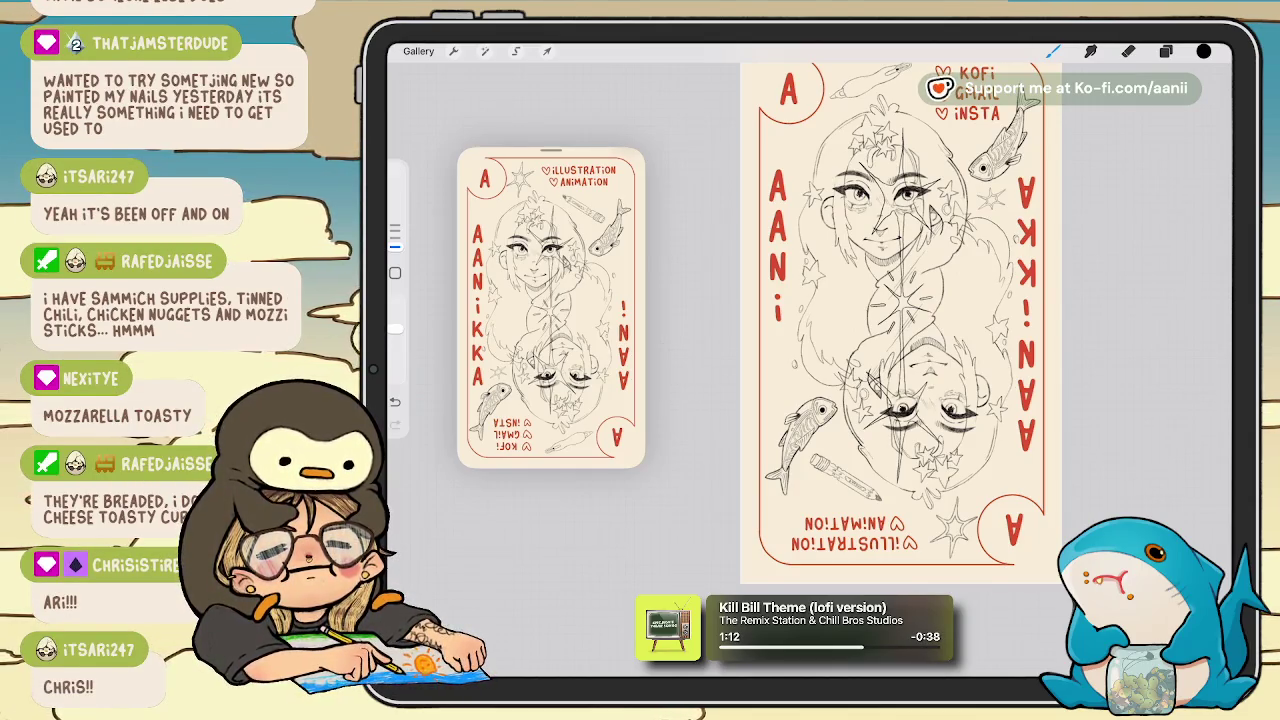
{"action": "left_click_drag", "start_coordinate": [900, 320], "coordinate": [900, 365]}
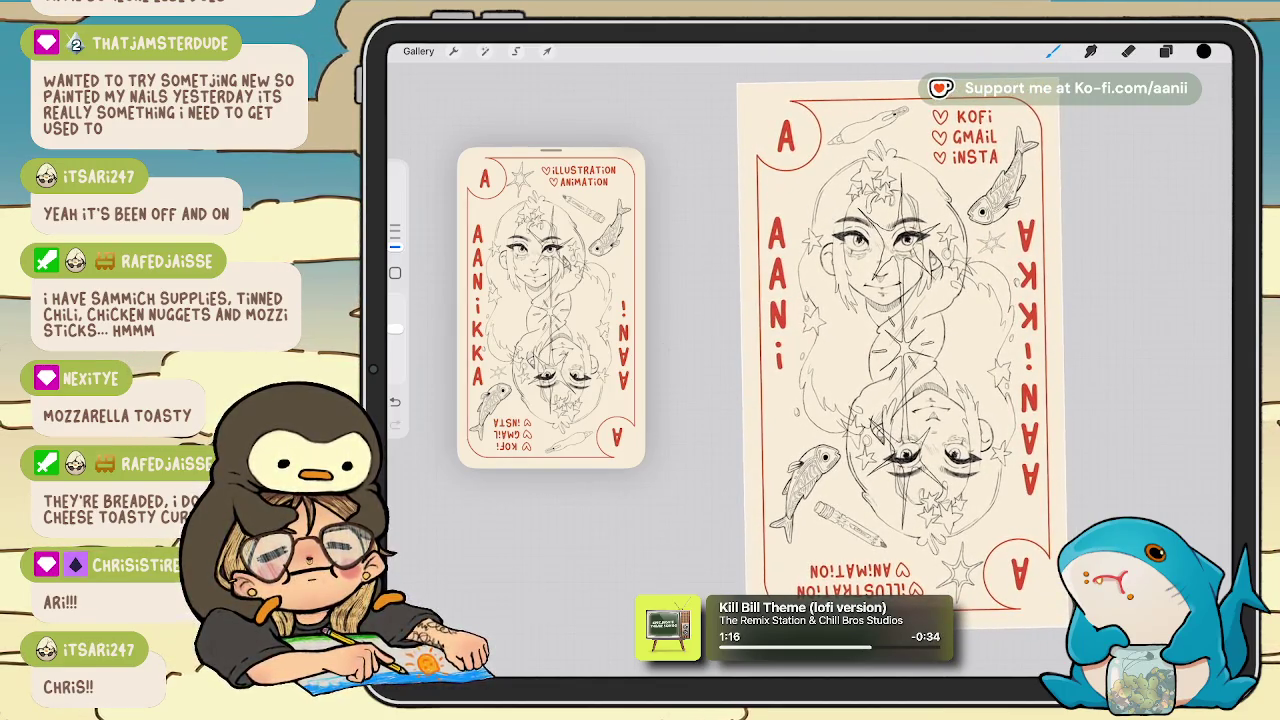
{"action": "left_click_drag", "start_coordinate": [900, 350], "coordinate": [900, 358]}
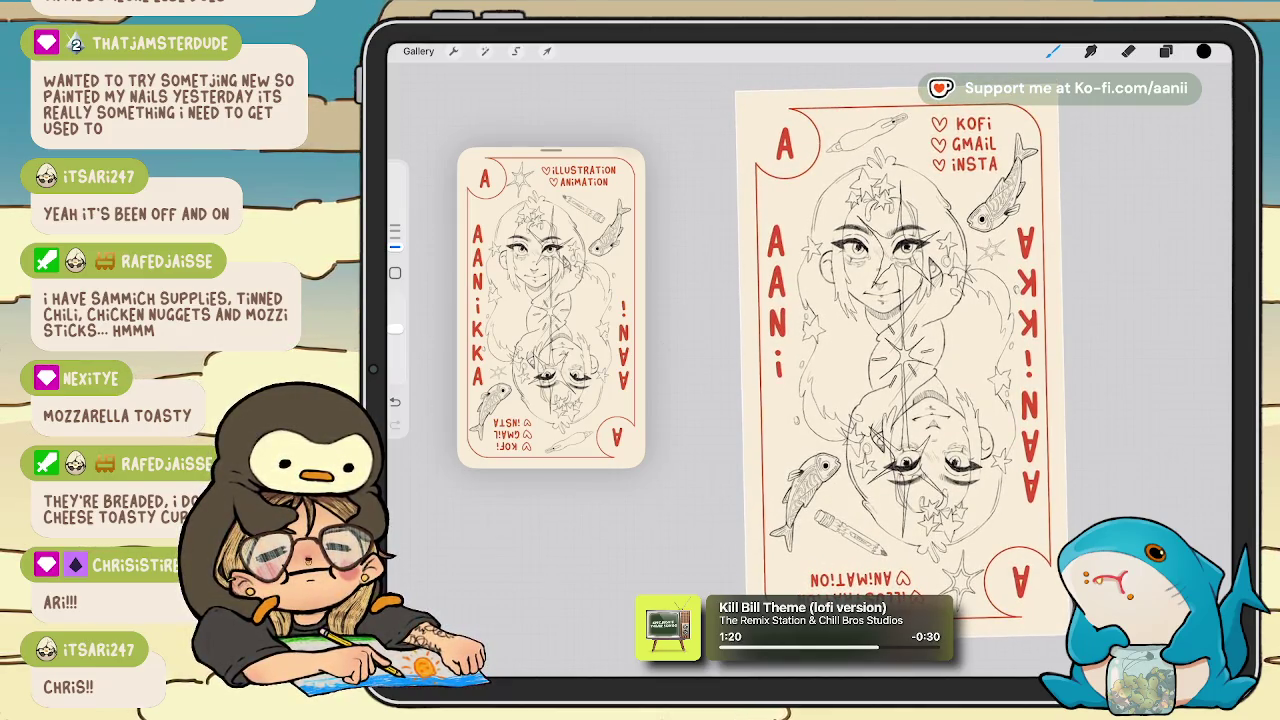
{"action": "scroll", "coordinate": [880, 350], "scroll_direction": "up", "scroll_amount": 2}
{"action": "left_click", "coordinate": [1165, 51]}
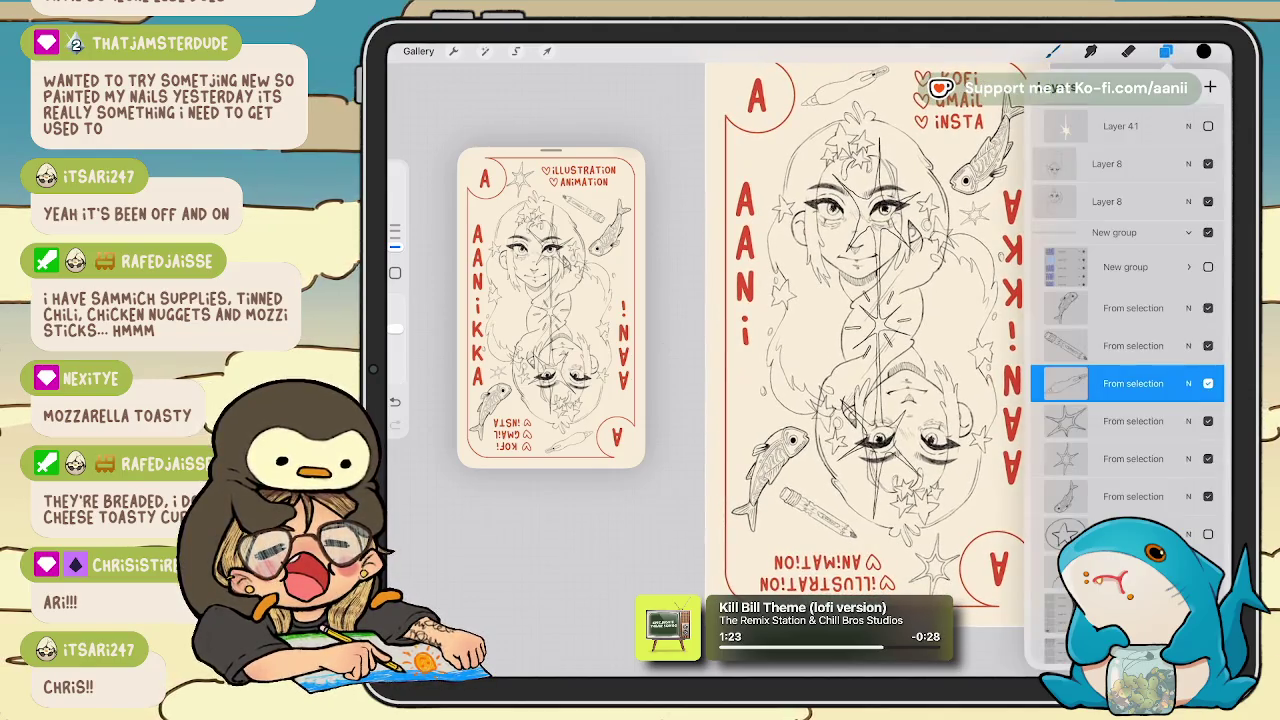
Turn the view 180° and nudge the lower Layer 8 portrait sketch slightly down.
{"action": "scroll", "coordinate": [865, 330], "scroll_direction": "down", "scroll_amount": 3}
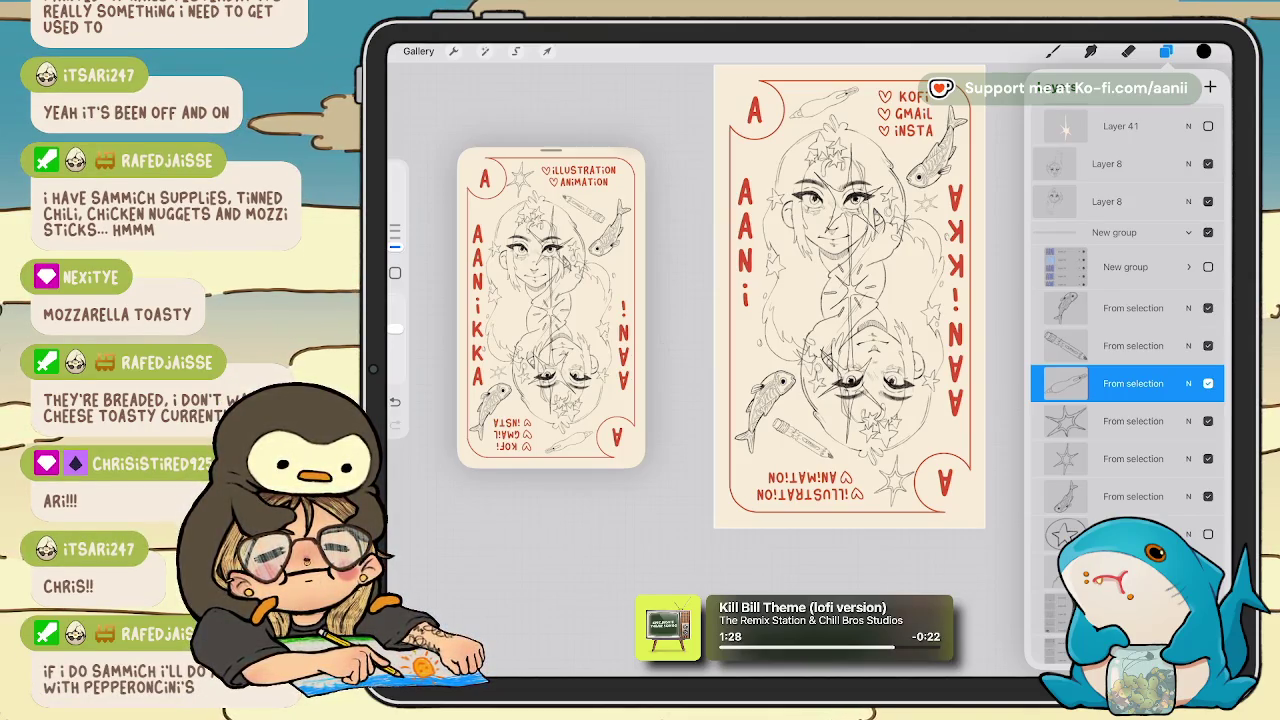
{"action": "left_click_drag", "start_coordinate": [850, 300], "coordinate": [840, 310]}
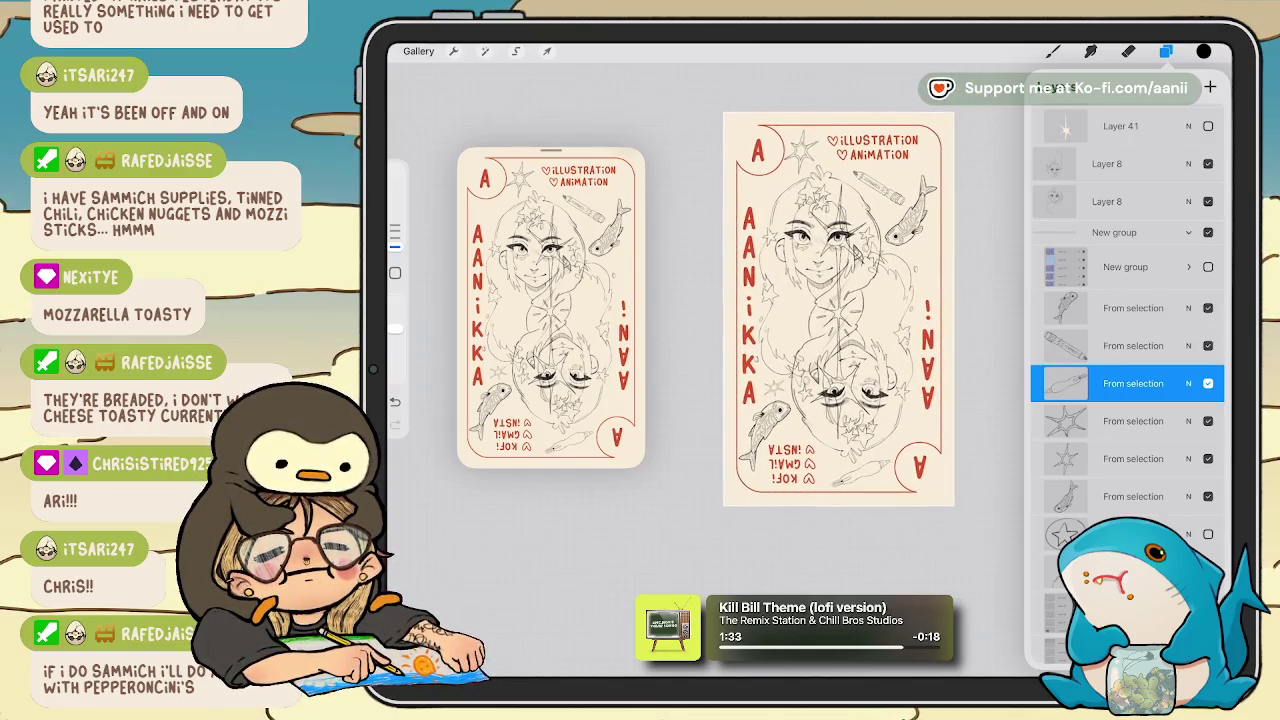
{"action": "left_click", "coordinate": [1120, 164]}
{"action": "left_click", "coordinate": [547, 51]}
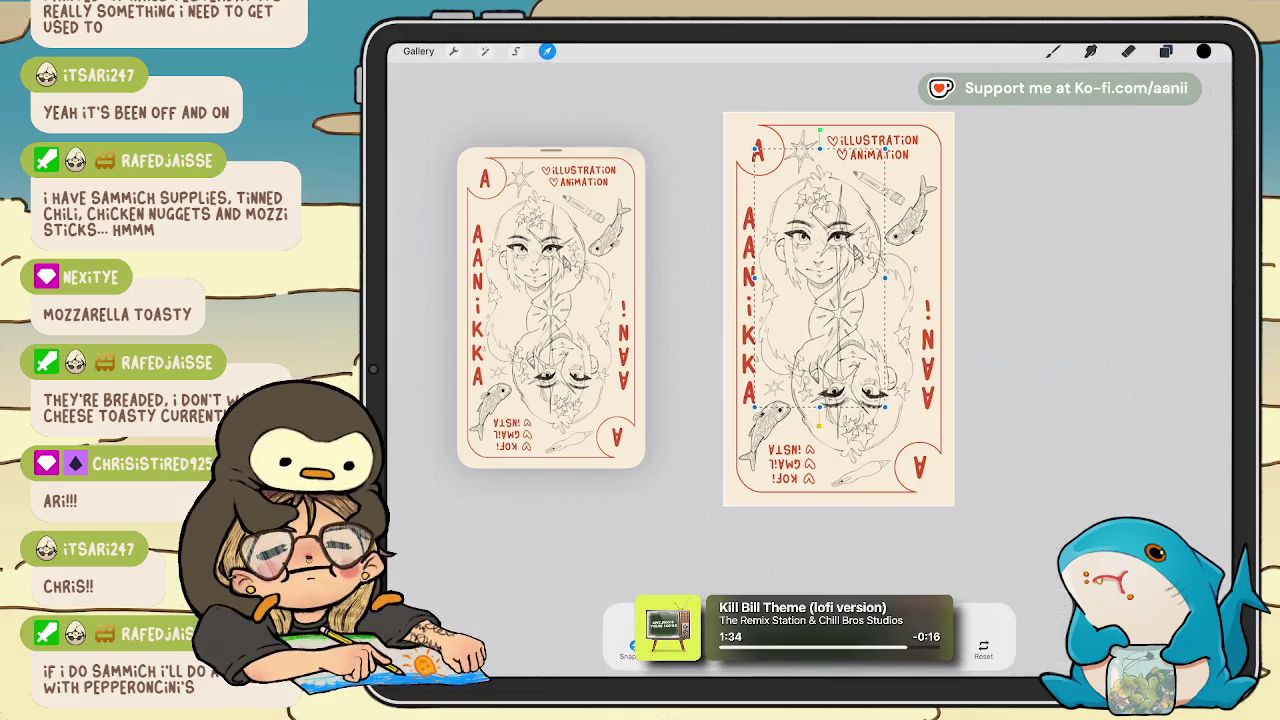
{"action": "left_click", "coordinate": [1165, 51]}
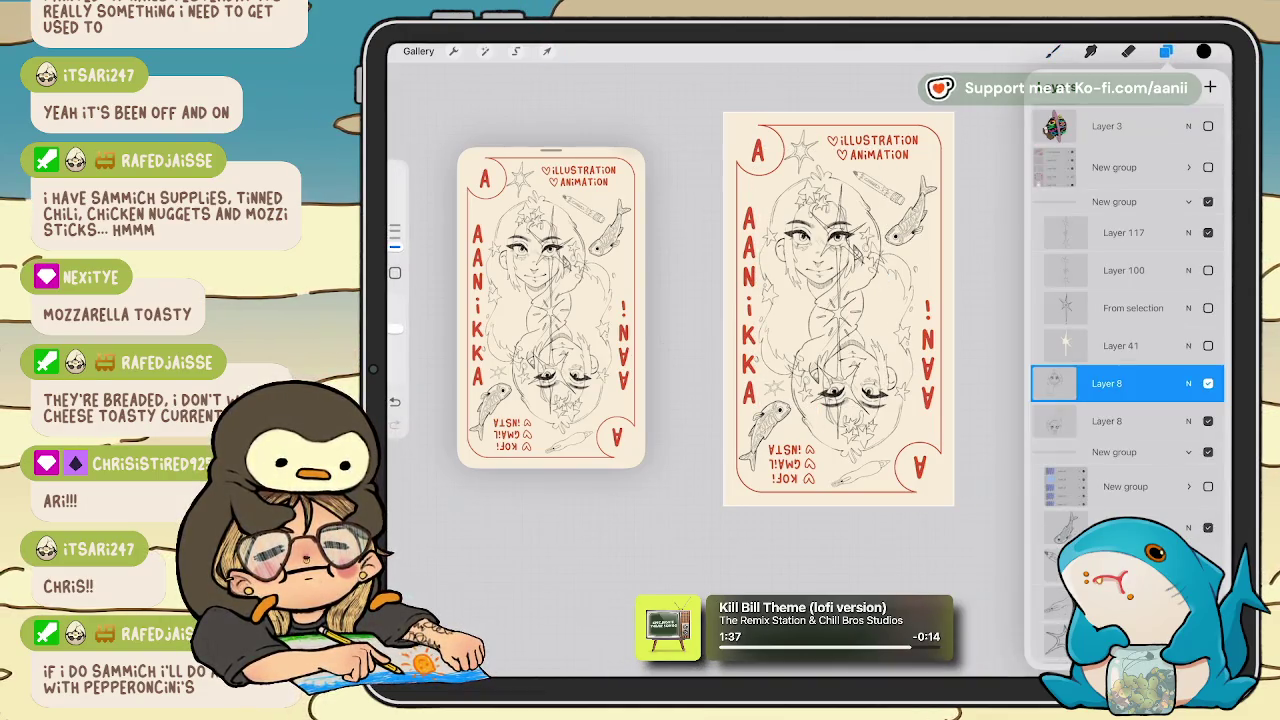
{"action": "left_click", "coordinate": [1110, 421]}
{"action": "left_click", "coordinate": [547, 51]}
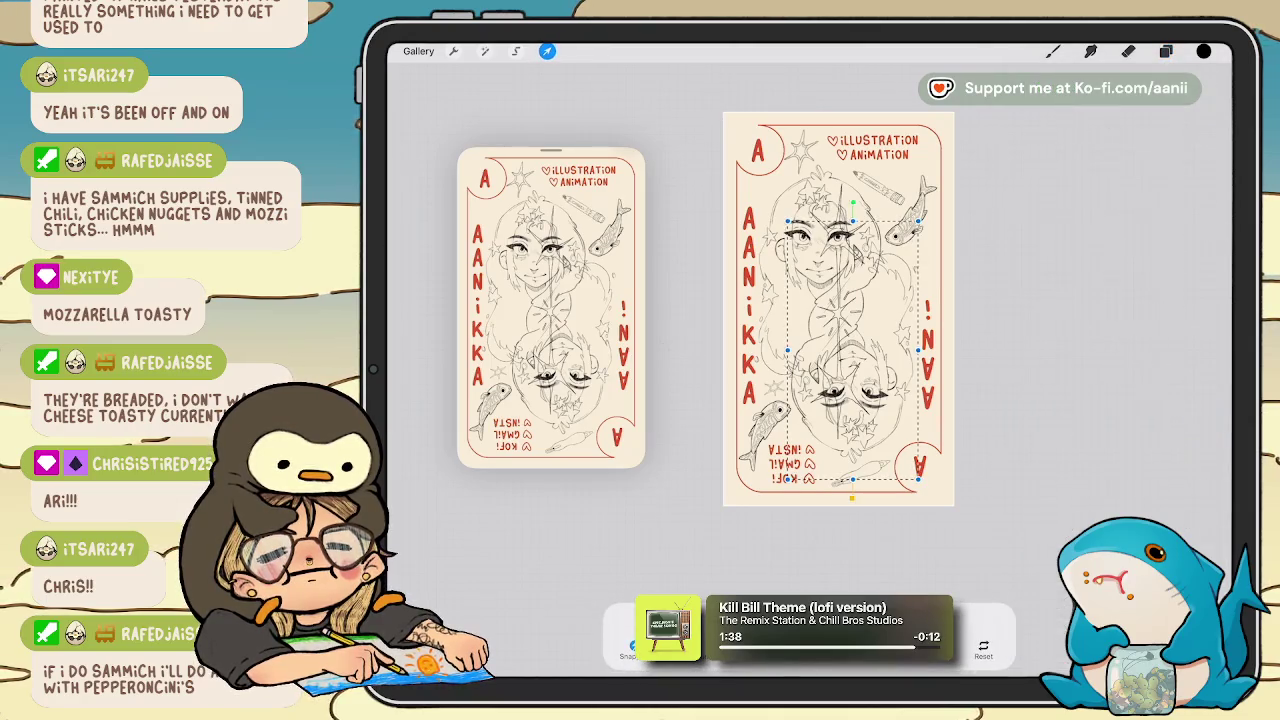
{"action": "mouse_move", "coordinate": [852, 350]}
{"action": "left_mouse_down"}
{"action": "mouse_move", "coordinate": [852, 375]}
{"action": "mouse_move", "coordinate": [850, 350]}
{"action": "left_mouse_up"}
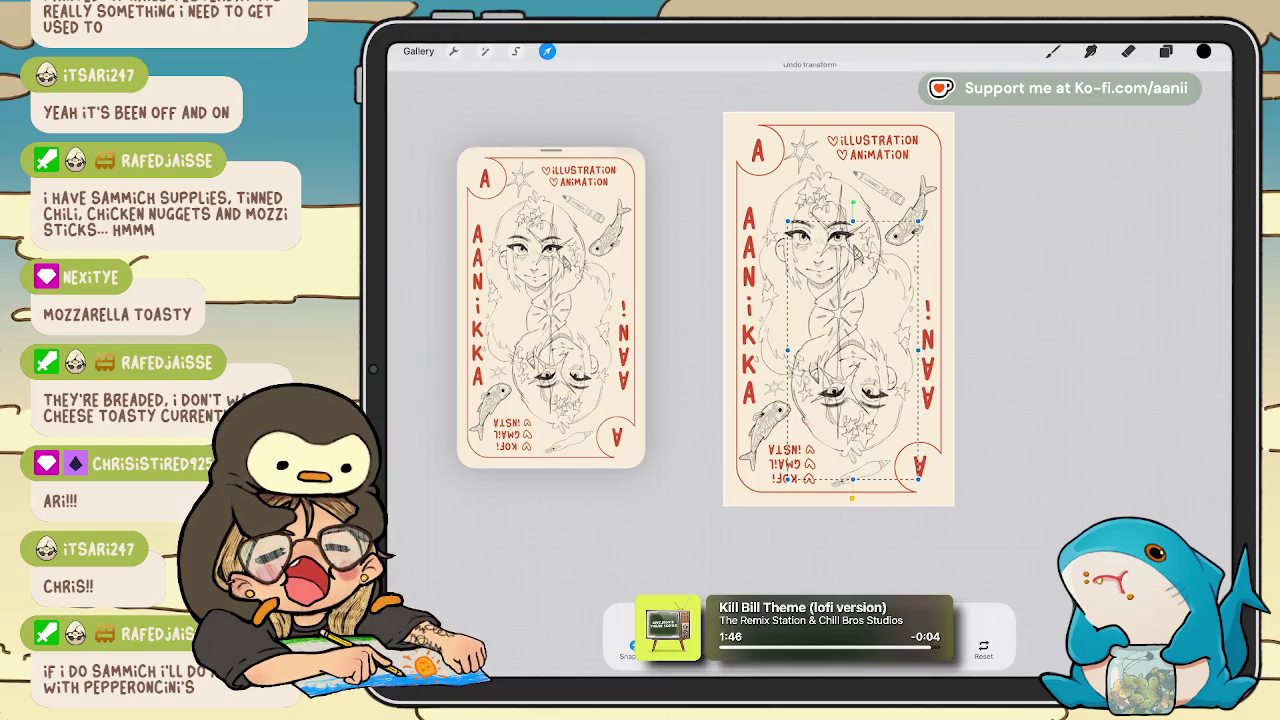